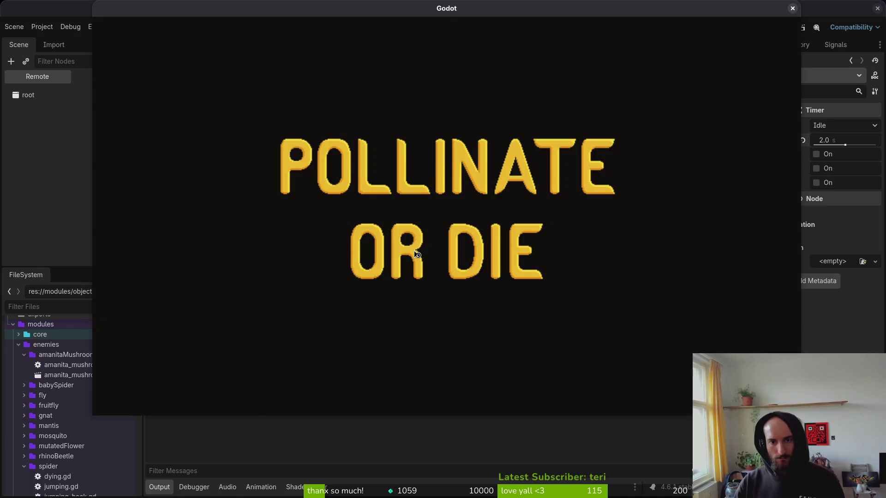
Step: Load the Mantis level from the debug level select, play the boss fight, then quit to the editor
{"action": "key", "text": "Escape"}
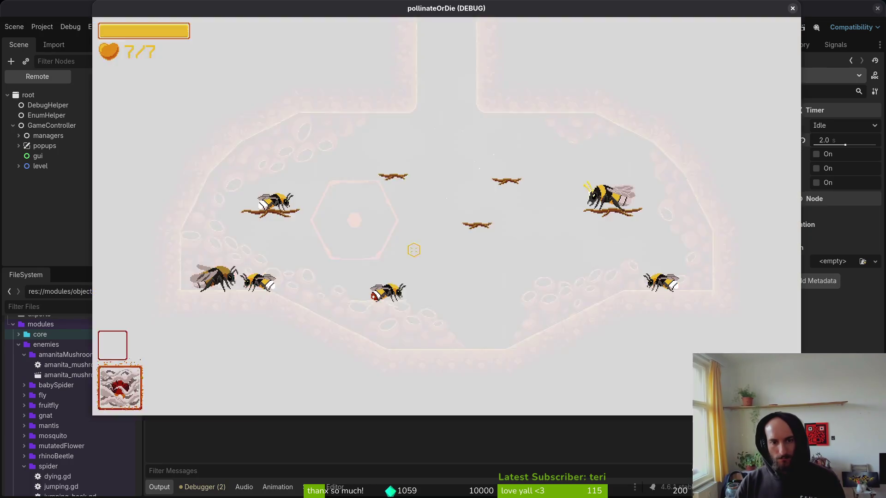
{"action": "key", "text": "Down"}
{"action": "key", "text": "Return"}
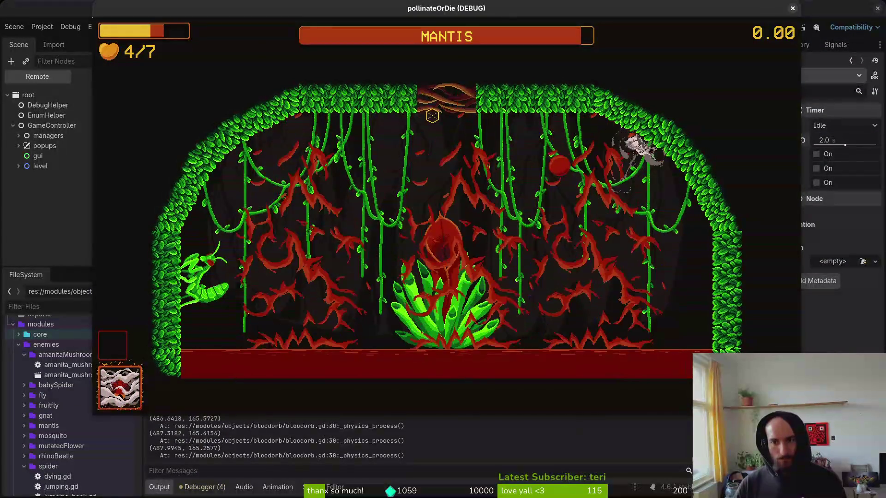
{"action": "key", "text": "Escape"}
{"action": "key", "text": "F8"}
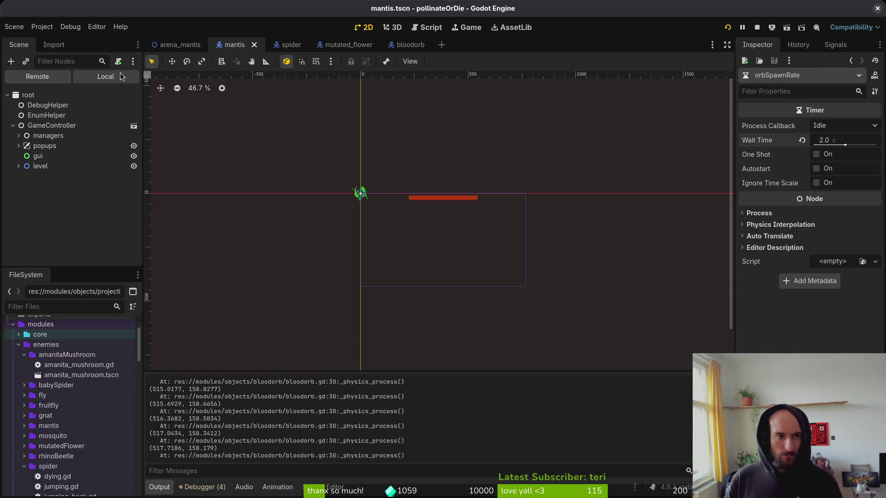
Step: Set the orbSpawnRate timer's Wait Time to 1.5 s in the Local scene tree and save
{"action": "left_click", "coordinate": [121, 76]}
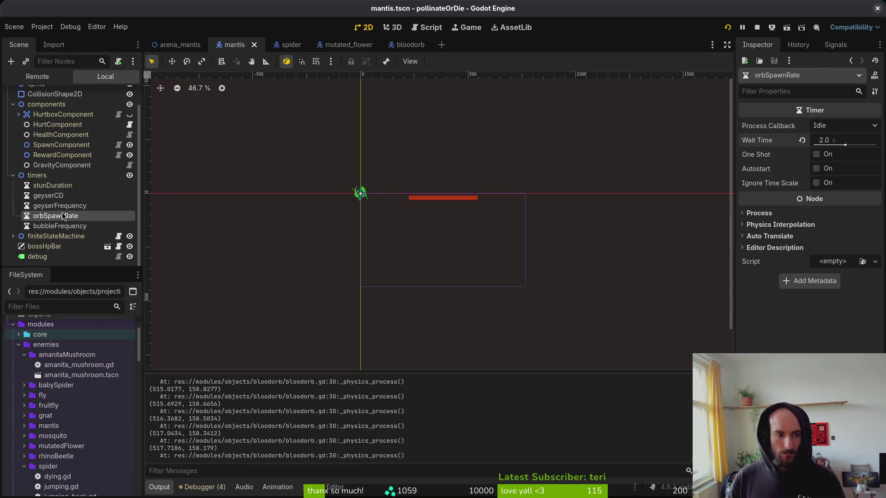
{"action": "left_click", "coordinate": [838, 141]}
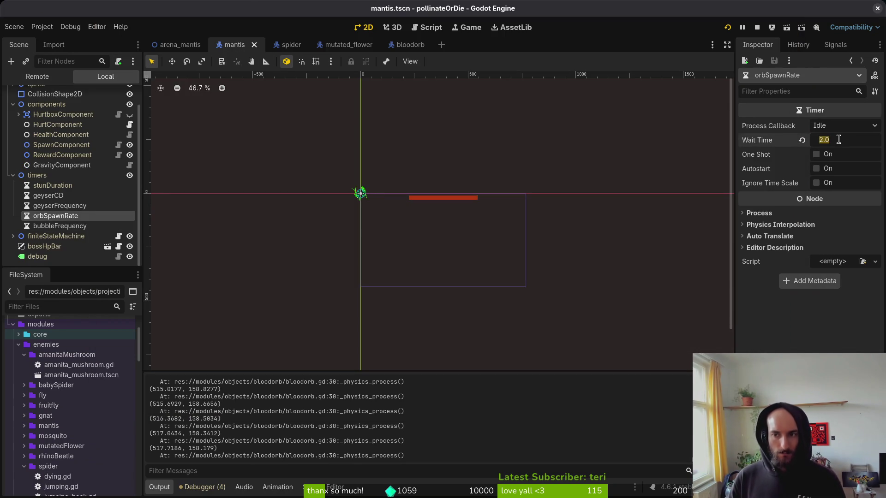
{"action": "type", "text": "1"}
{"action": "key", "text": "Return"}
{"action": "key", "text": "ctrl+s"}
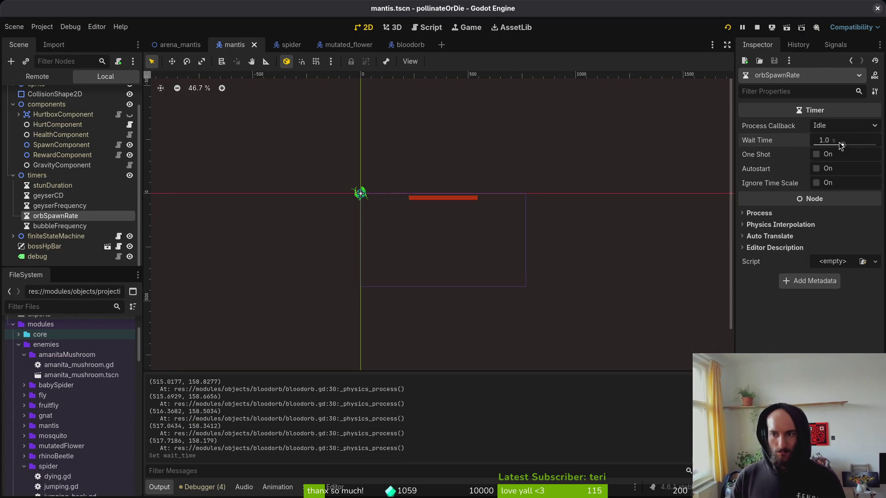
{"action": "type", "text": "5"}
{"action": "key", "text": "Return"}
{"action": "key", "text": "ctrl+s"}
Step: Make orbSpawnRate One Shot, save the mantis scene, and restart the running game
{"action": "left_click", "coordinate": [817, 154]}
{"action": "key", "text": "ctrl+s"}
{"action": "left_click", "coordinate": [756, 27]}
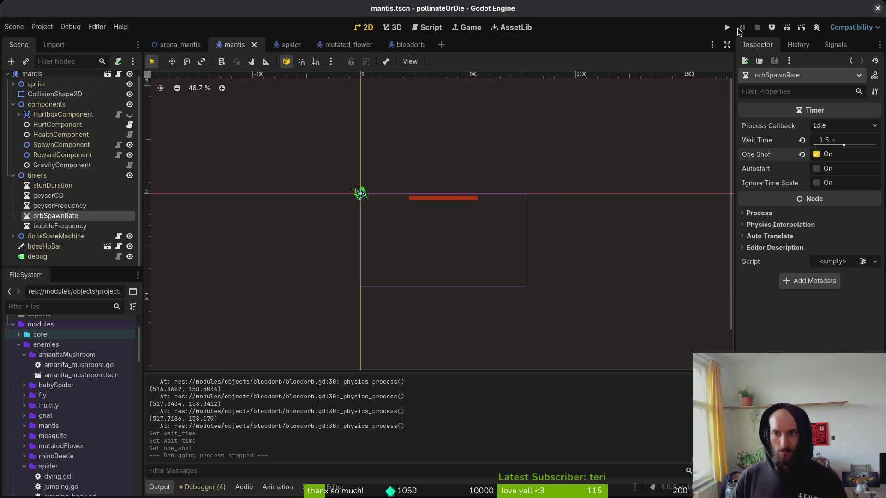
{"action": "left_click", "coordinate": [728, 27]}
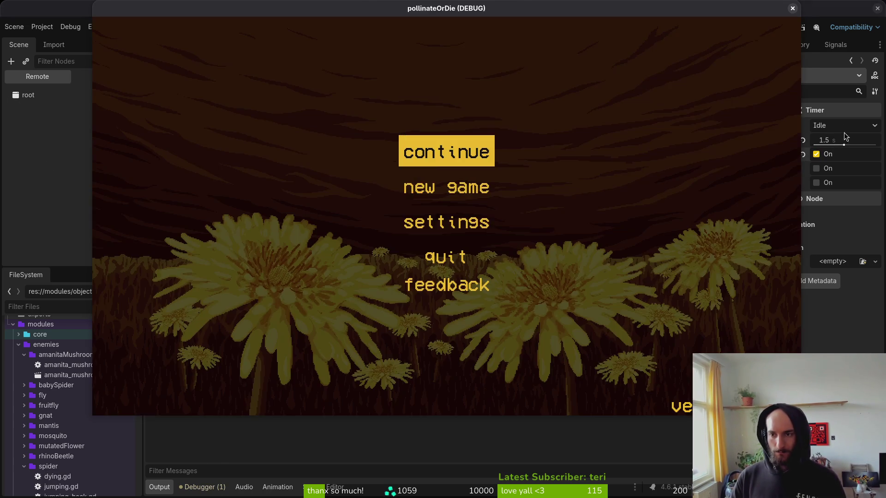
Step: Change the orbSpawnRate Wait Time to 0.5 s and save the mantis scene
{"action": "left_click", "coordinate": [841, 139]}
{"action": "type", "text": "0.5"}
{"action": "key", "text": "Return"}
{"action": "key", "text": "ctrl+s"}
Step: Relaunch the game, load the Mantis level, fly around the arena, then quit to the editor
{"action": "left_click", "coordinate": [727, 27]}
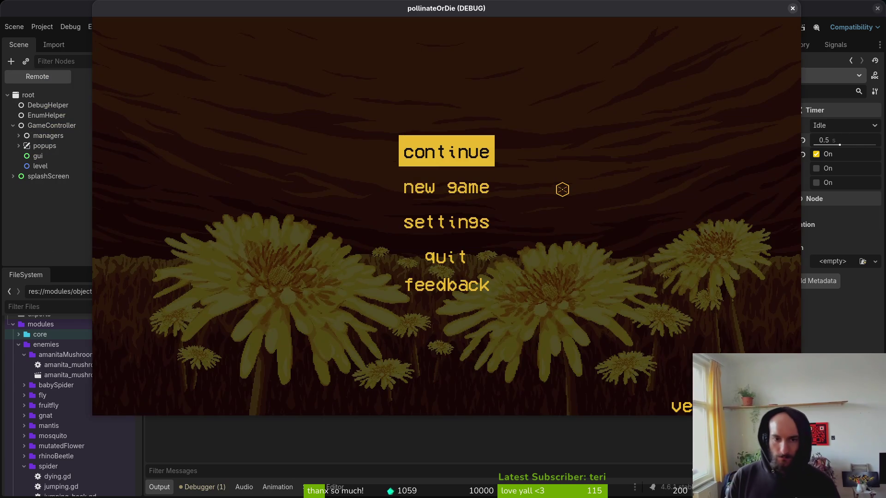
{"action": "key", "text": "Return"}
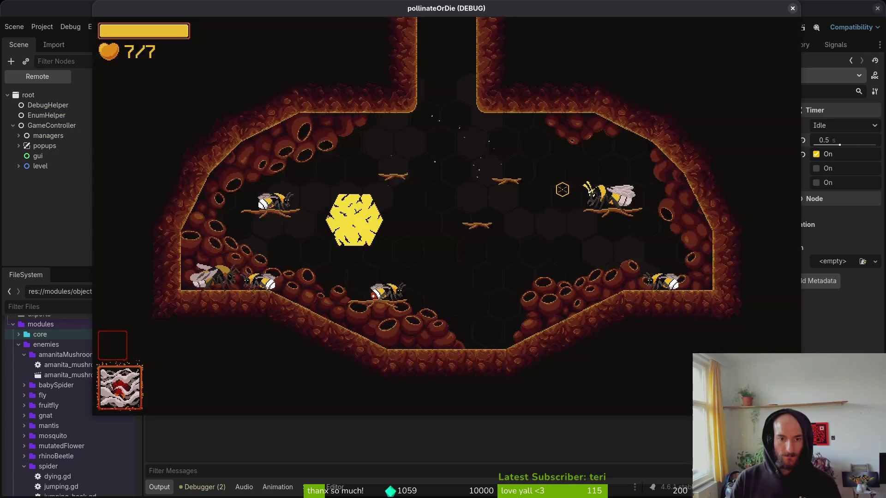
{"action": "key", "text": "Down"}
{"action": "key", "text": "Return"}
{"action": "key", "text": "a"}
{"action": "key", "text": "w"}
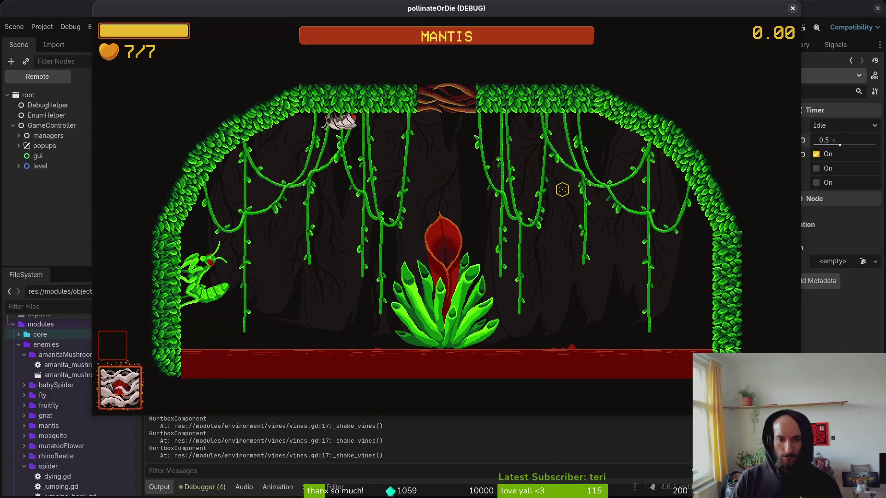
{"action": "key", "text": "d"}
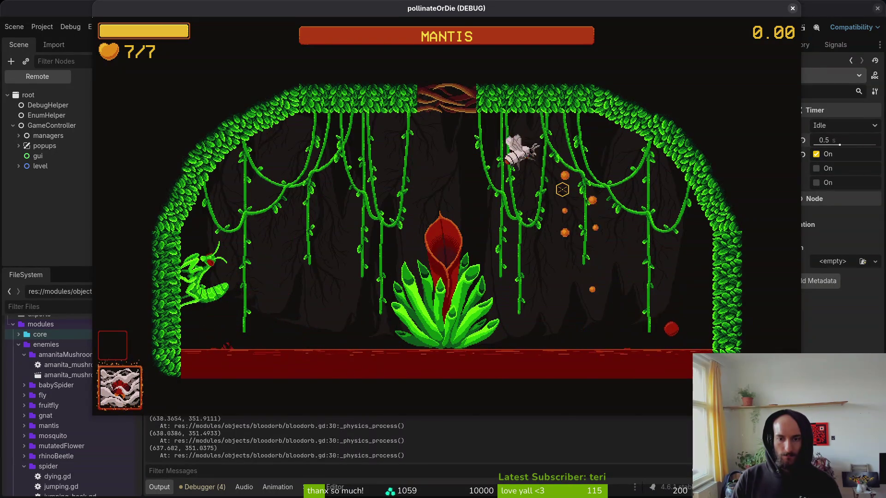
{"action": "key", "text": "a"}
{"action": "key", "text": "w"}
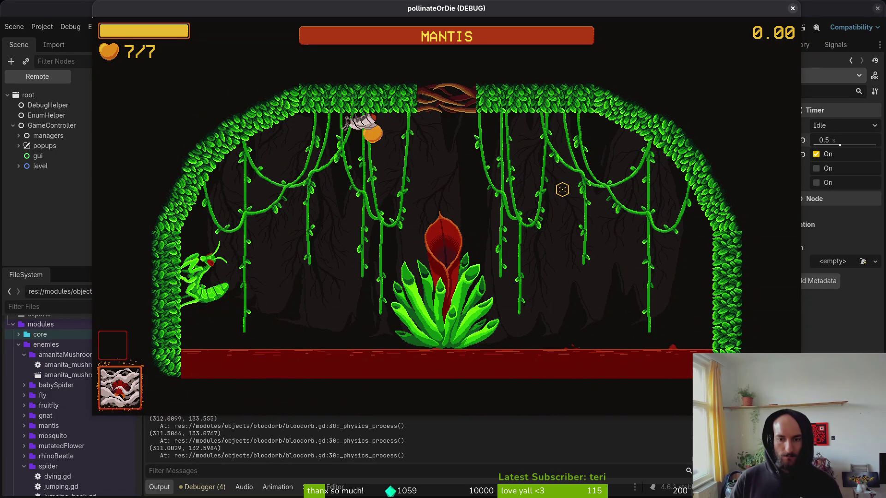
{"action": "key", "text": "Escape"}
{"action": "key", "text": "F8"}
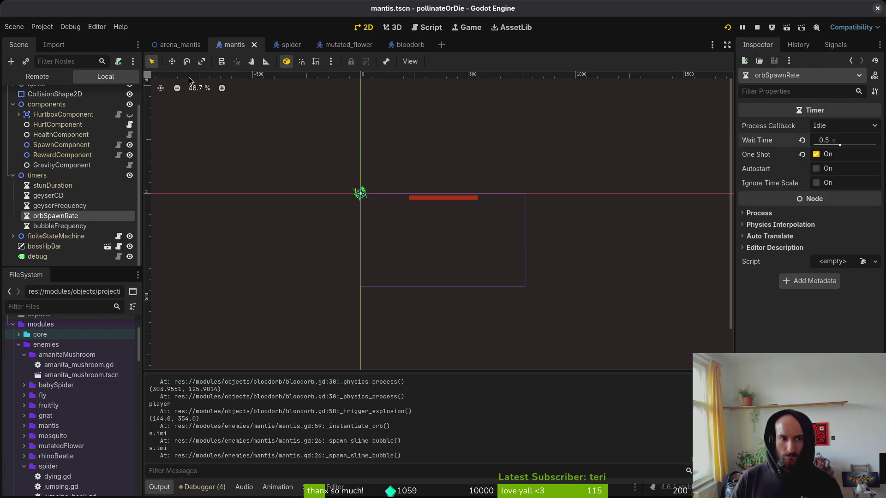
Step: Set the mantis AnimationPlayer's summon animation length to 48
{"action": "scroll", "coordinate": [83, 129], "scroll_direction": "up", "scroll_amount": 1}
{"action": "left_click", "coordinate": [13, 125]}
{"action": "left_click", "coordinate": [13, 105]}
{"action": "left_click", "coordinate": [57, 126]}
{"action": "left_click", "coordinate": [705, 336]}
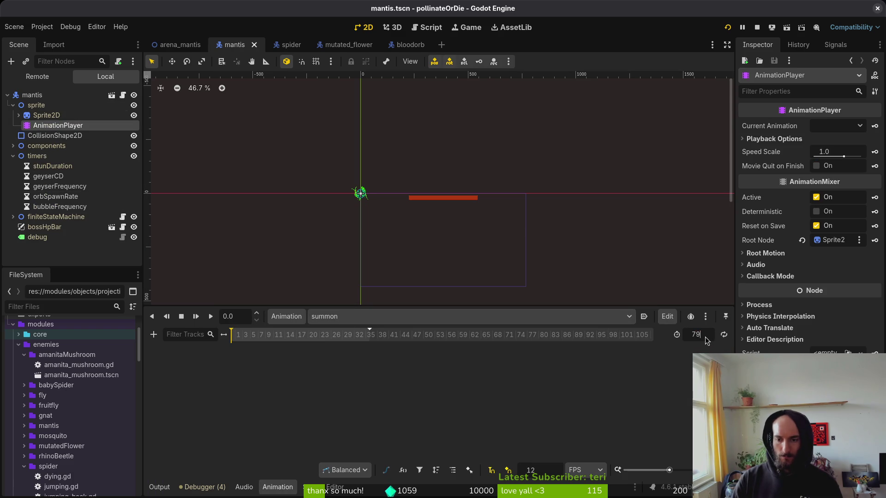
{"action": "type", "text": "8"}
{"action": "key", "text": "Return"}
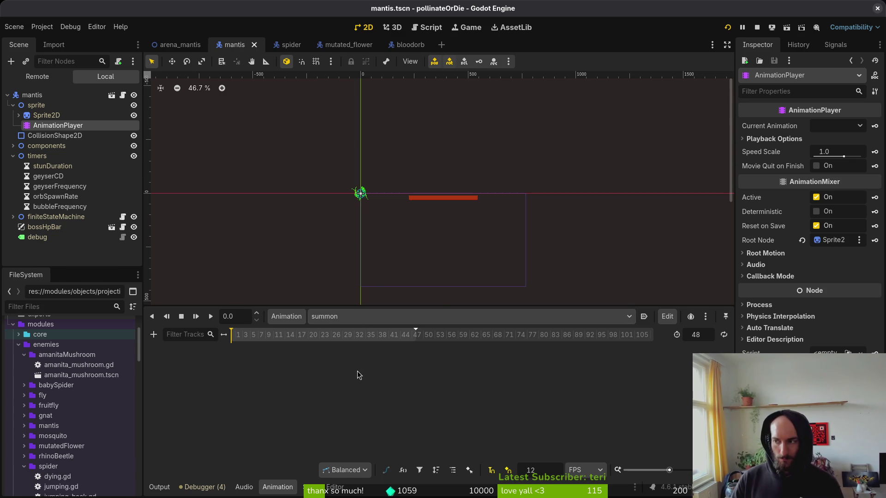
Step: Go to the print_debug line in mantis.gd's _spawn_slime_bubble in the external editor
{"action": "key", "text": "alt+Tab"}
{"action": "left_click", "coordinate": [196, 254]}
{"action": "left_click", "coordinate": [121, 228]}
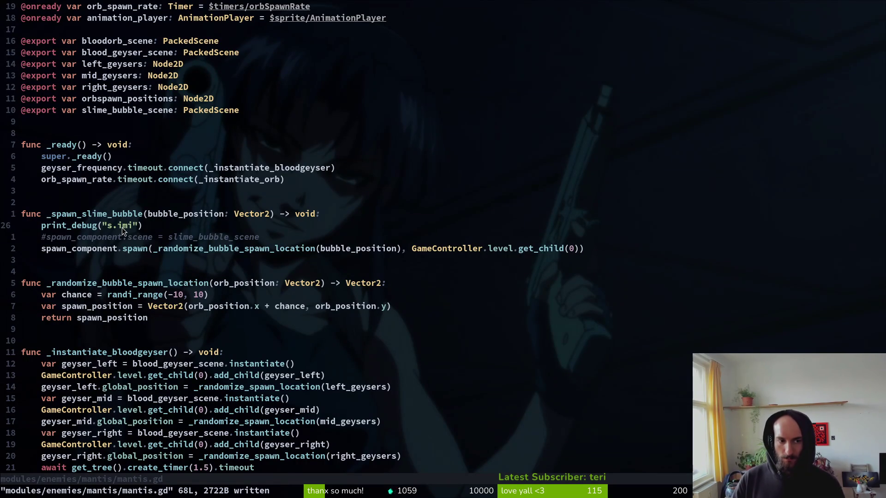
Step: Delete the print_debug line from _spawn_slime_bubble, briefly uncomment spawn_component then undo, and save mantis.gd
{"action": "key", "text": "d"}
{"action": "key", "text": "d"}
{"action": "type", "text": ":w"}
{"action": "key", "text": "Return"}
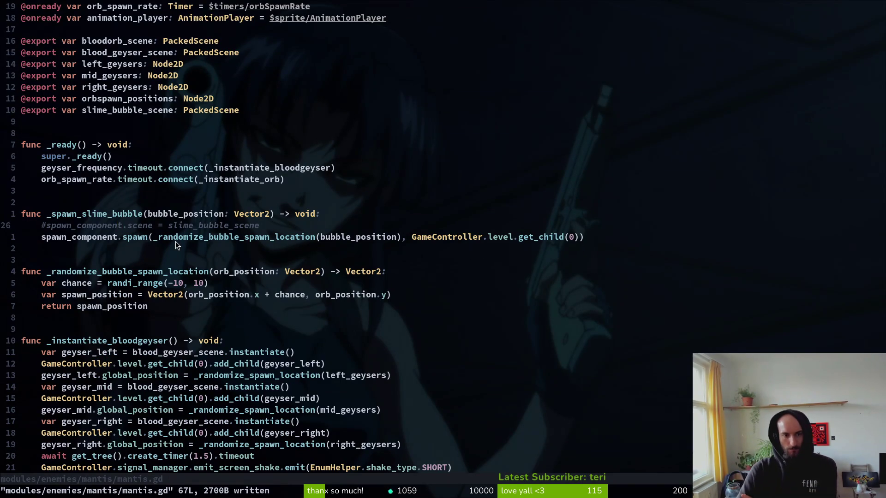
{"action": "key", "text": "^"}
{"action": "key", "text": "s"}
{"action": "key", "text": "Escape"}
{"action": "type", "text": "u:w"}
{"action": "key", "text": "Return"}
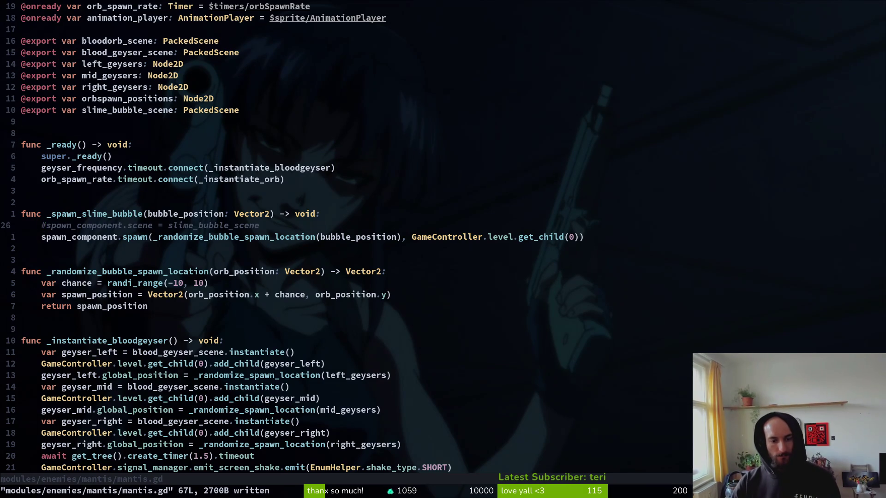
Step: Review the create_timer(1.0) line in _instantiate_orb, then return to the Godot editor
{"action": "scroll", "coordinate": [239, 309], "scroll_direction": "down", "scroll_amount": 3}
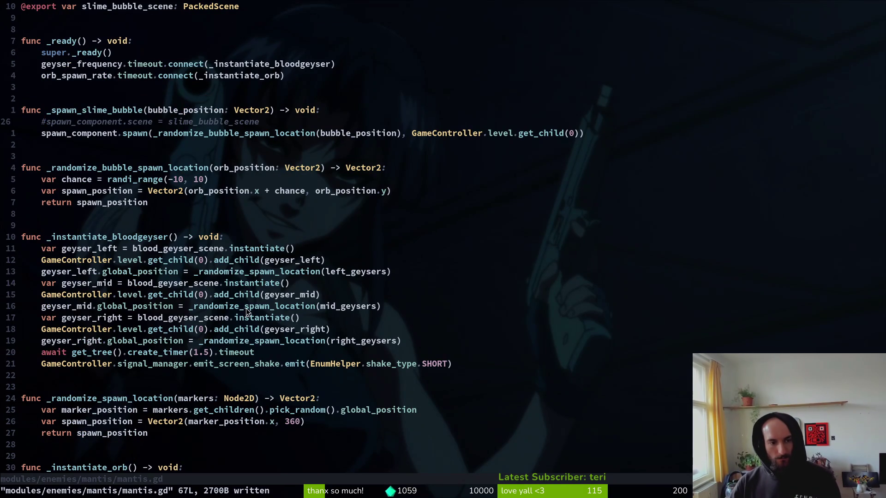
{"action": "scroll", "coordinate": [251, 326], "scroll_direction": "down", "scroll_amount": 5}
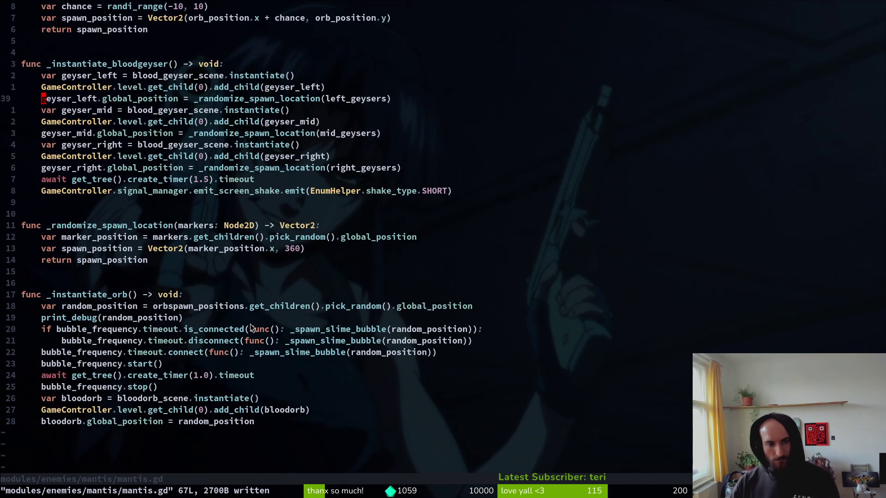
{"action": "left_click", "coordinate": [196, 376]}
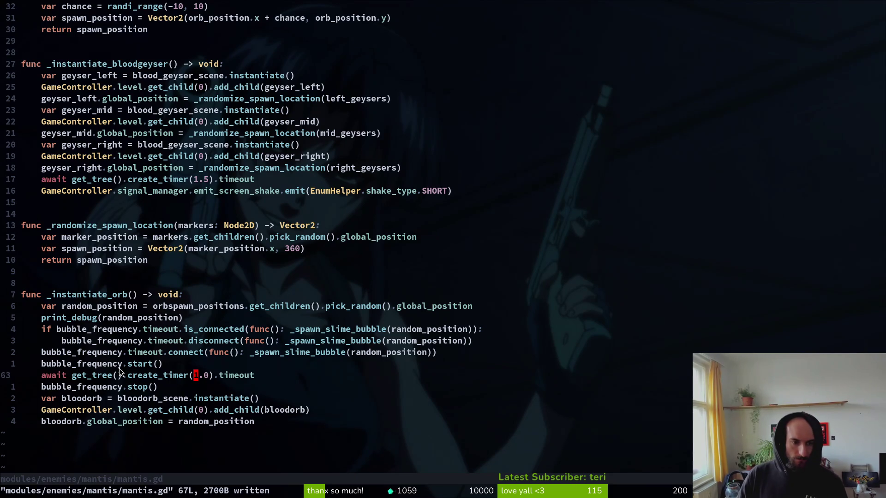
{"action": "key", "text": "alt+Tab"}
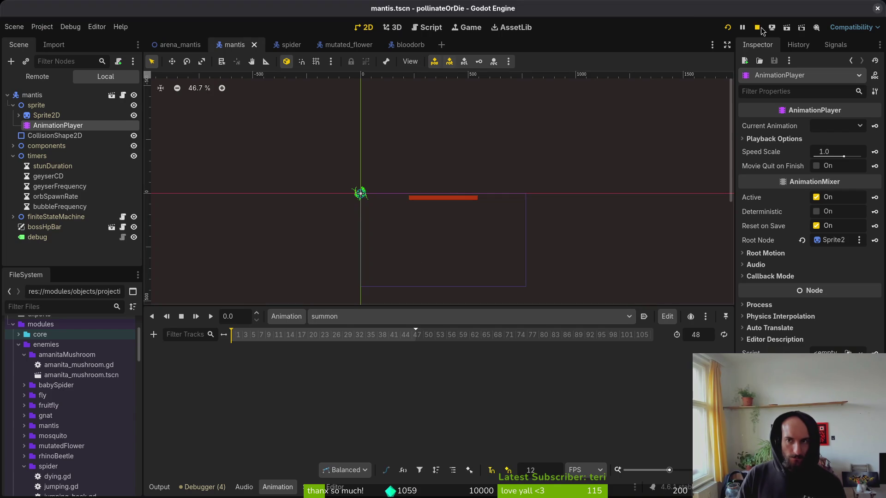
{"action": "left_click", "coordinate": [727, 27]}
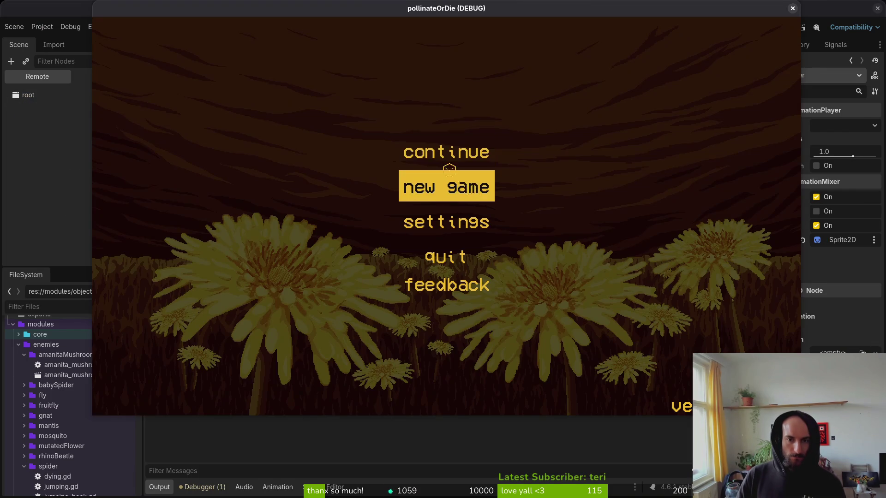
{"action": "key", "text": "F8"}
{"action": "key", "text": "alt+Tab"}
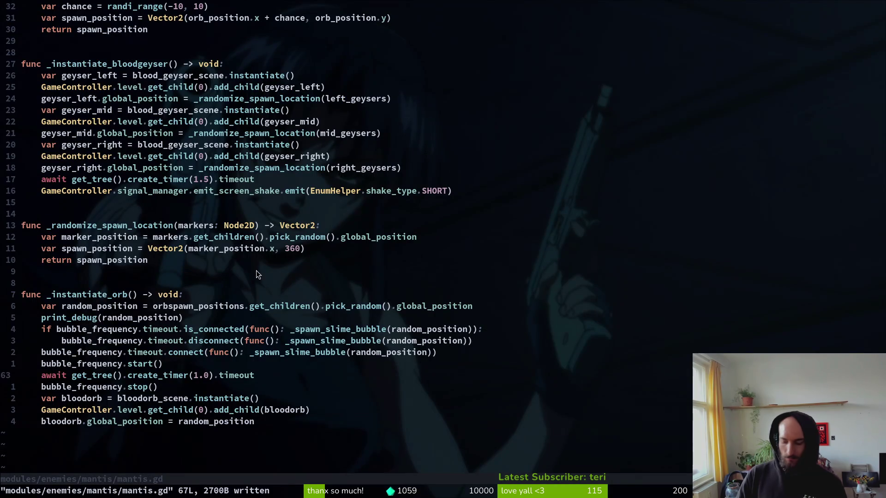
{"action": "key", "text": "ctrl+p"}
{"action": "type", "text": "spawnorb"}
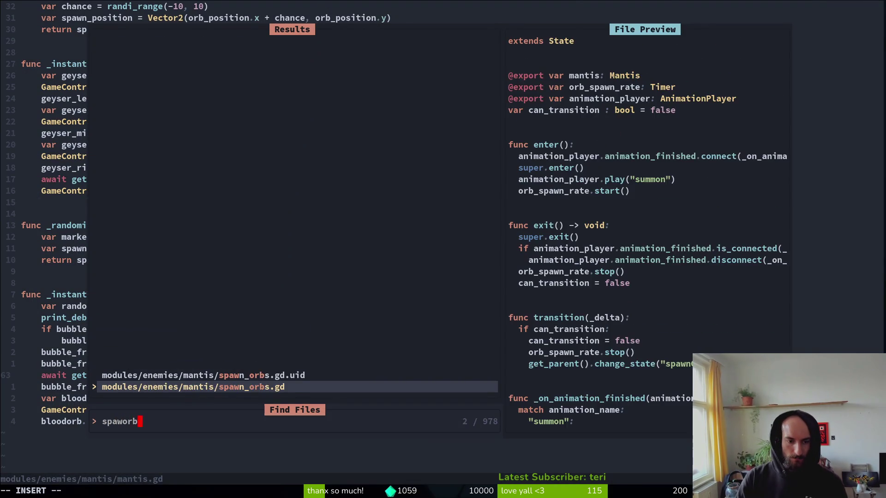
{"action": "key", "text": "Return"}
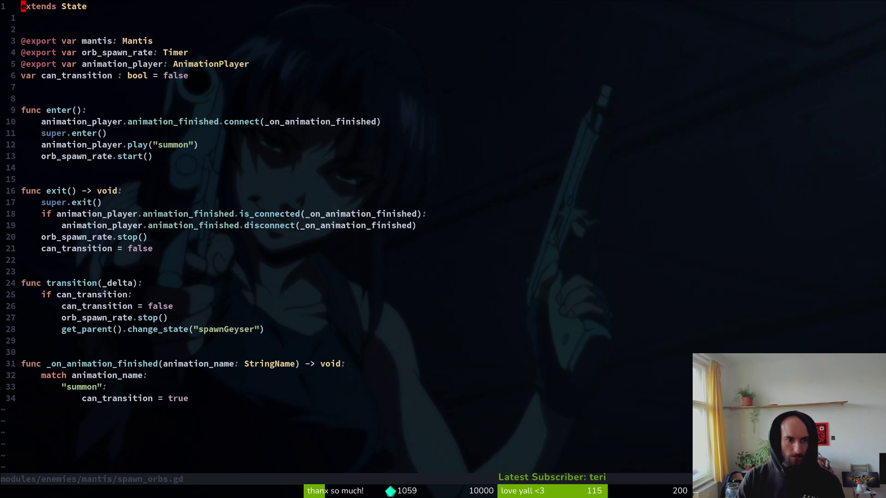
{"action": "key", "text": "1"}
{"action": "key", "text": "3"}
{"action": "key", "text": "shift+g"}
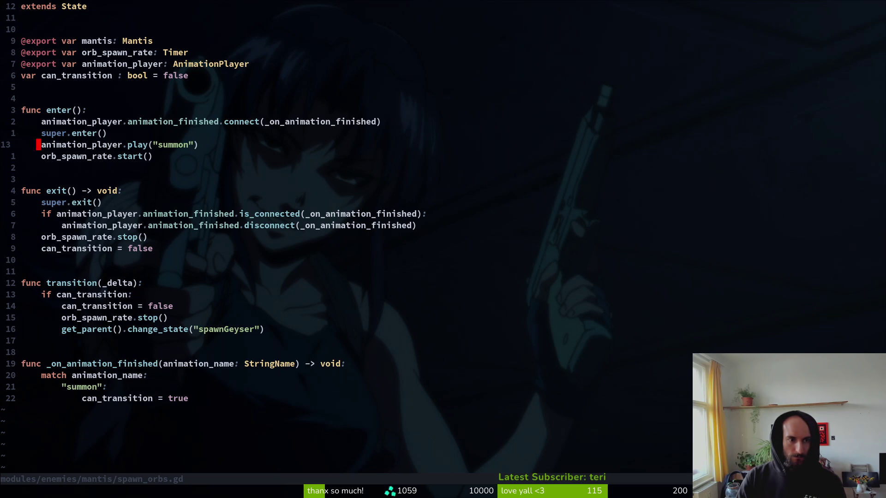
{"action": "key", "text": "j"}
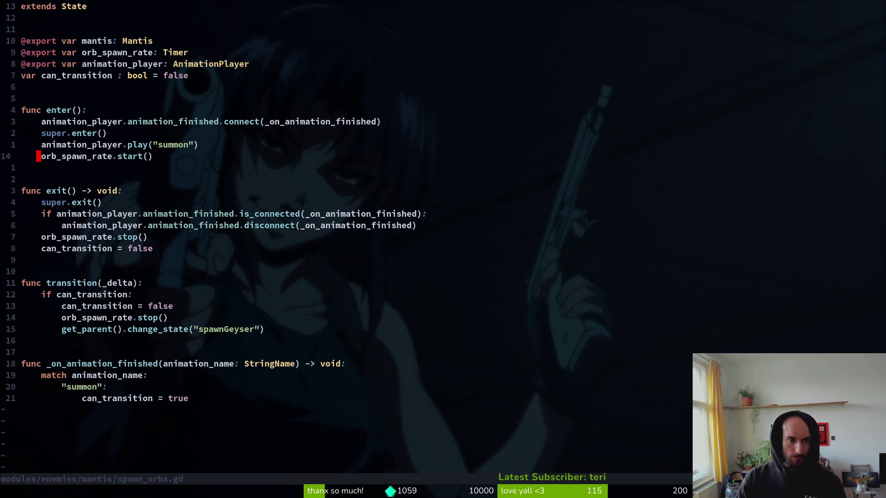
{"action": "key", "text": "j"}
{"action": "key", "text": "j"}
{"action": "key", "text": "j"}
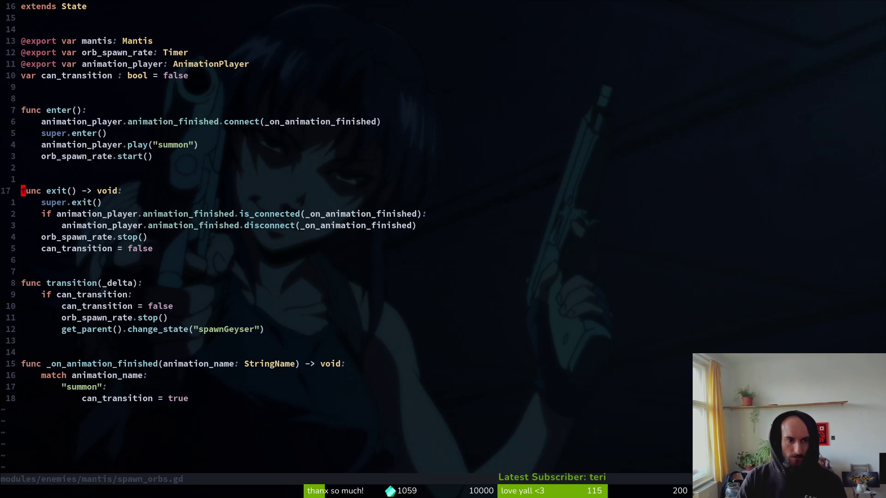
{"action": "key", "text": "j"}
{"action": "key", "text": "j"}
{"action": "key", "text": "j"}
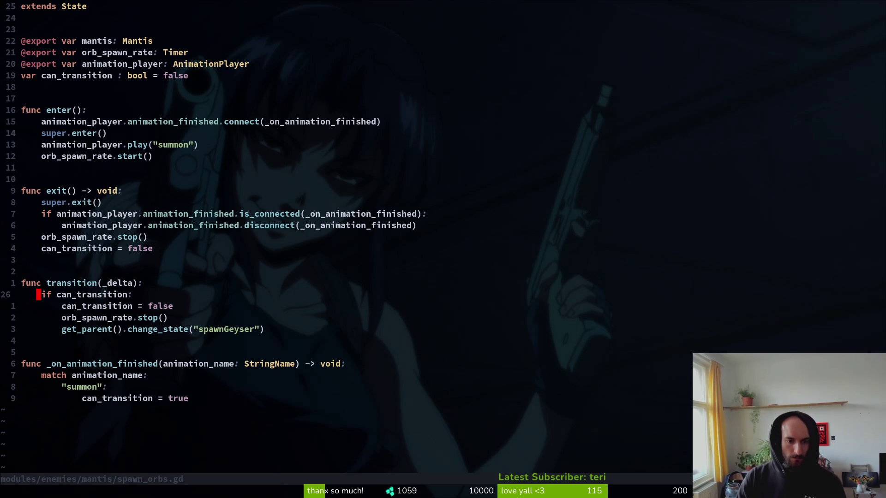
{"action": "key", "text": "alt+Tab"}
Step: Stop and relaunch the game, load the Mantis boss level, and pause after the fight
{"action": "left_click", "coordinate": [756, 27]}
{"action": "left_click", "coordinate": [727, 28]}
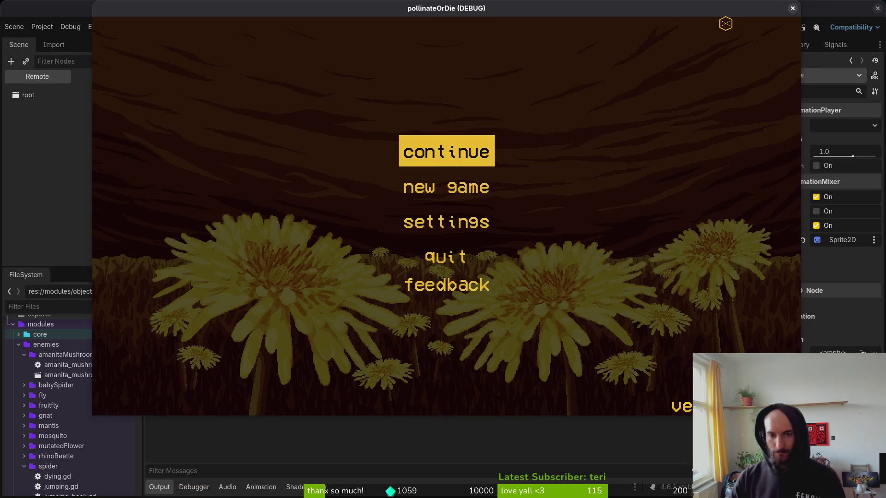
{"action": "key", "text": "Return"}
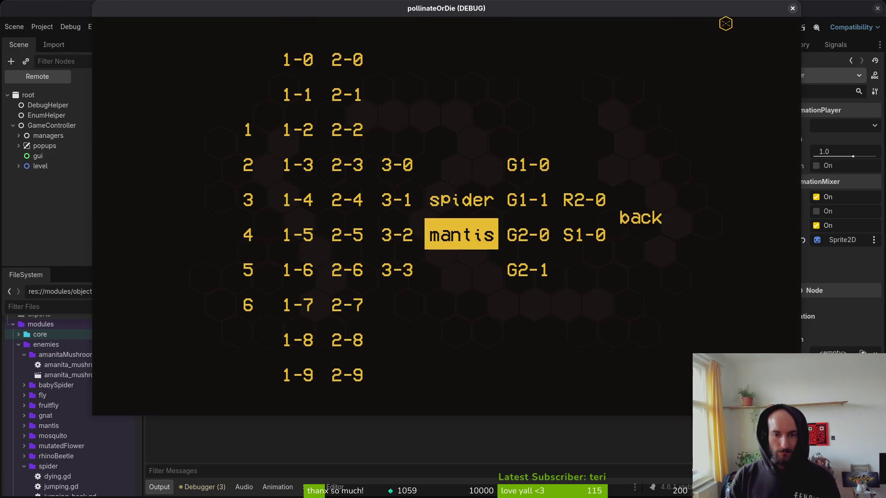
{"action": "key", "text": "Return"}
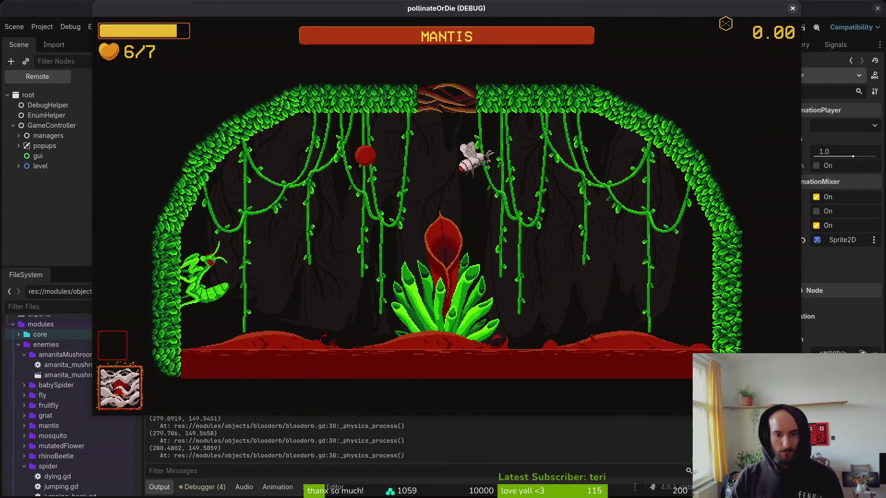
{"action": "key", "text": "Escape"}
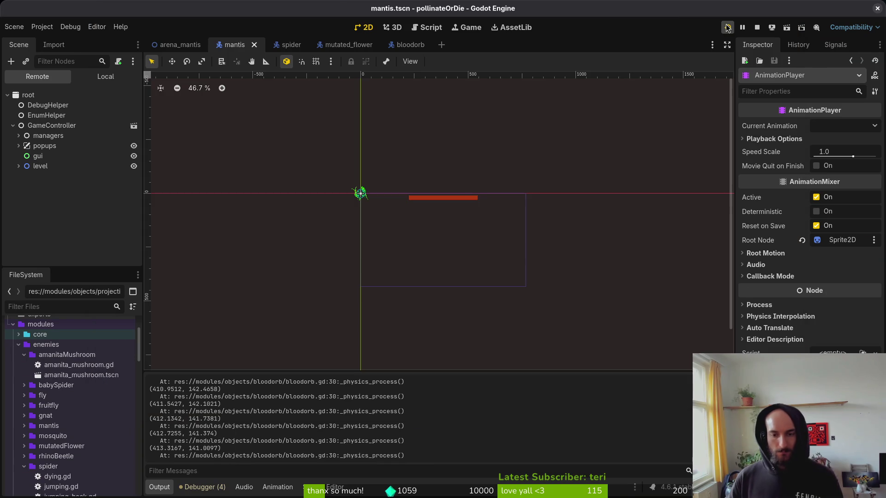
Step: Review the summon animation line and enter(), transition() and exit() in spawn_orbs.gd
{"action": "key", "text": "super+2"}
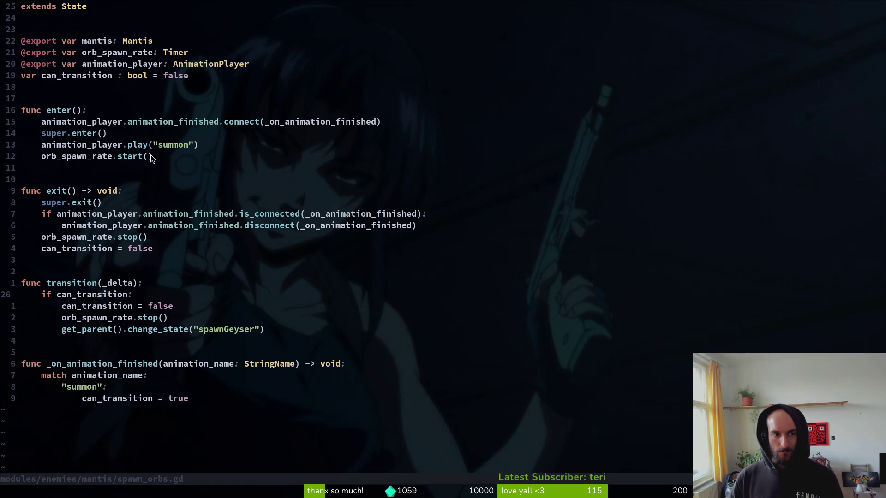
{"action": "left_click", "coordinate": [95, 147]}
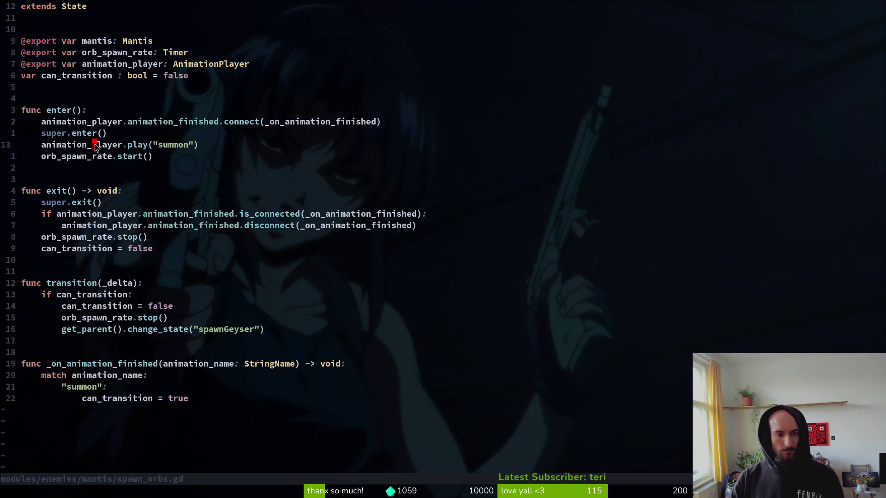
{"action": "key", "text": "j"}
{"action": "key", "text": "j"}
{"action": "key", "text": "j"}
{"action": "key", "text": "j"}
{"action": "key", "text": "j"}
{"action": "key", "text": "k"}
{"action": "key", "text": "k"}
{"action": "key", "text": "k"}
{"action": "key", "text": "k"}
{"action": "key", "text": "k"}
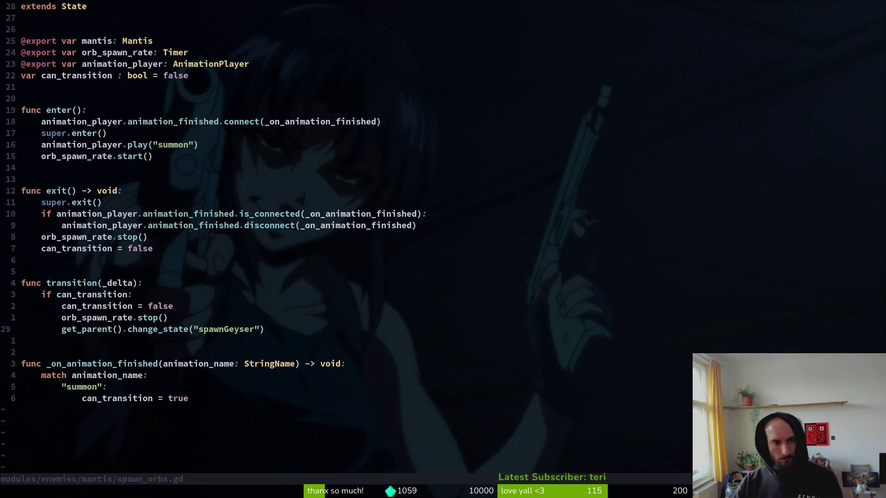
{"action": "key", "text": "k"}
{"action": "key", "text": "k"}
{"action": "key", "text": "k"}
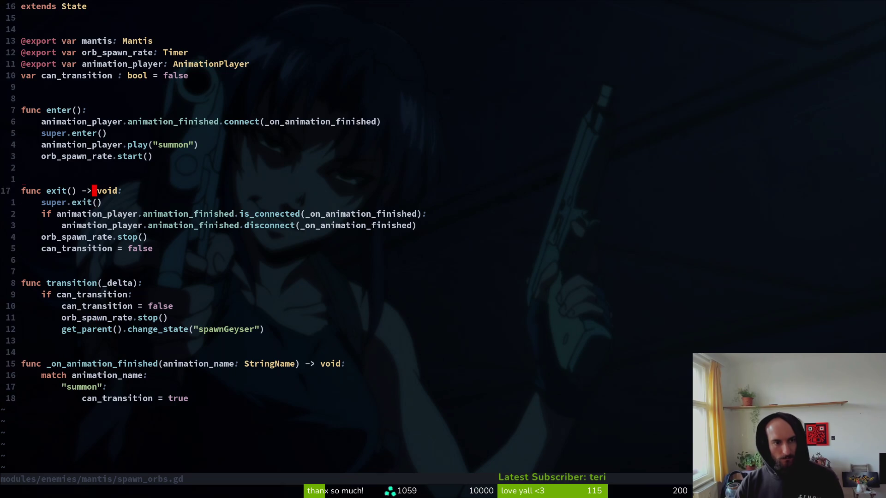
Step: Move the animation_finished.connect line below super.enter() and save spawn_orbs.gd
{"action": "key", "text": "V"}
{"action": "key", "text": "J"}
{"action": "key", "text": "Escape"}
{"action": "key", "text": "ctrl+s"}
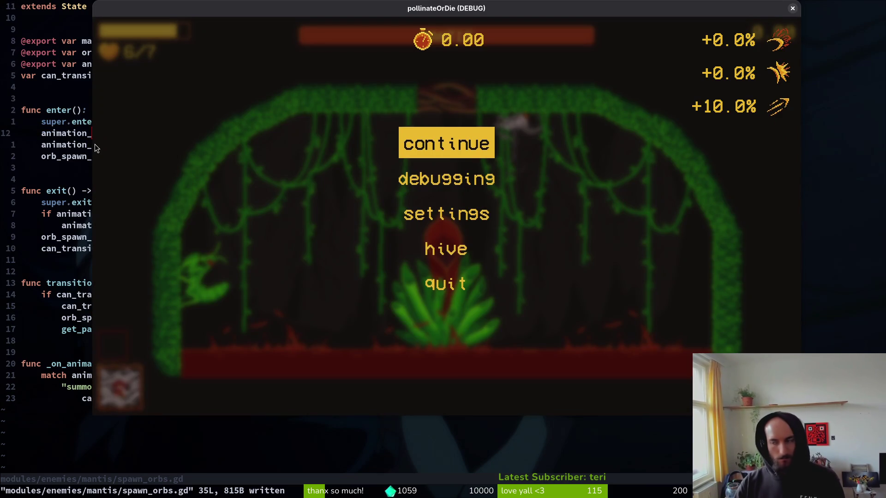
Step: Rerun the game with F5 and load the mantis boss level from level select
{"action": "key", "text": "alt+Tab"}
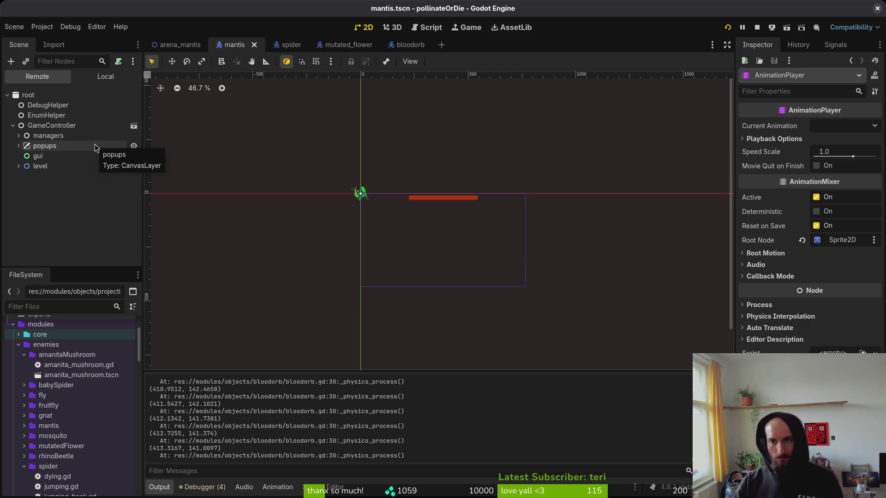
{"action": "key", "text": "F5"}
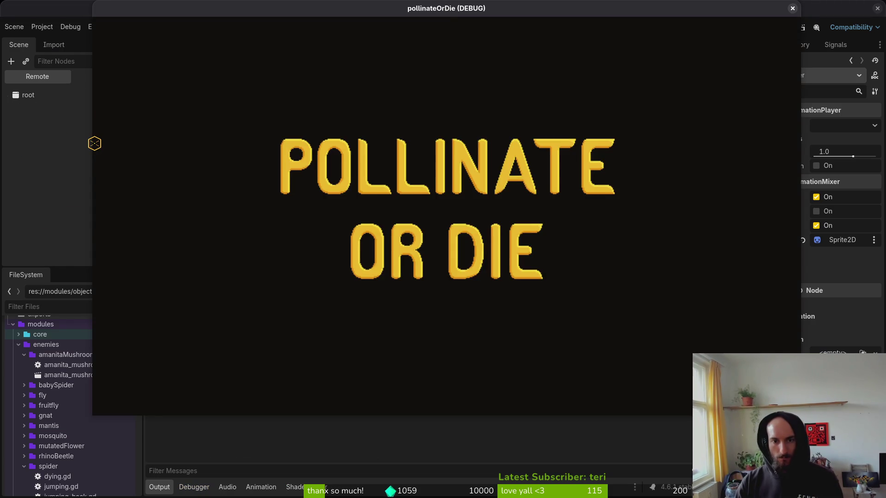
{"action": "key", "text": "Return"}
{"action": "key", "text": "Escape"}
{"action": "key", "text": "Down"}
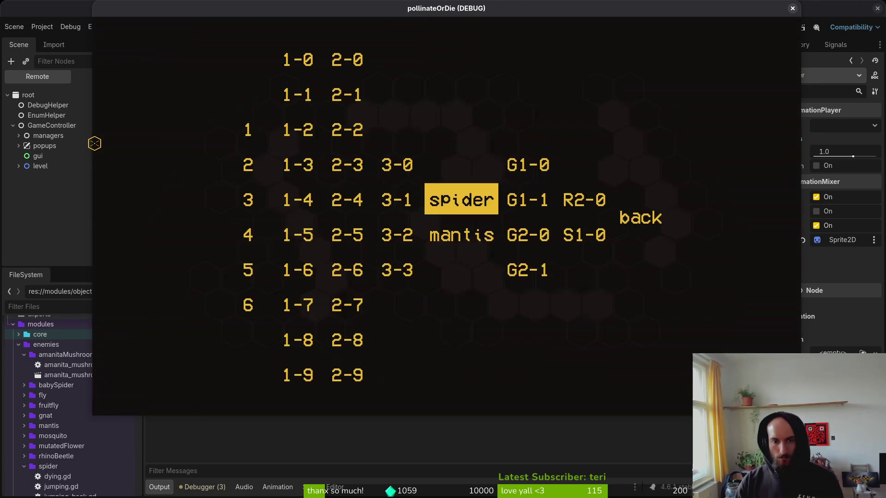
{"action": "key", "text": "Return"}
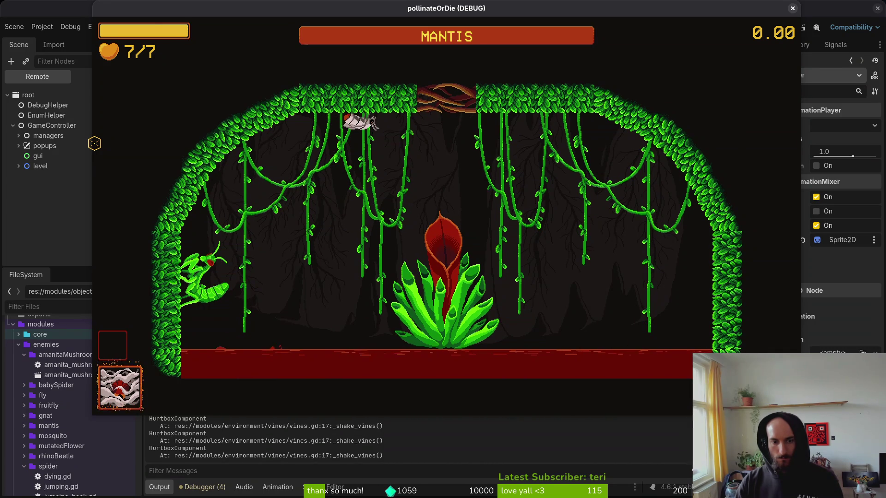
Step: Fly the moth around the arena dodging blood orbs and flames, then pause the game
{"action": "key", "text": "Right"}
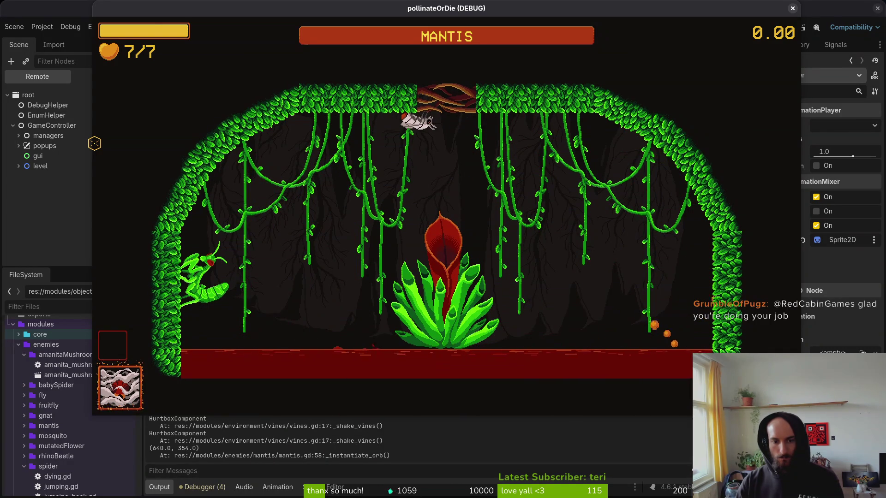
{"action": "key", "text": "Left"}
{"action": "key", "text": "Left"}
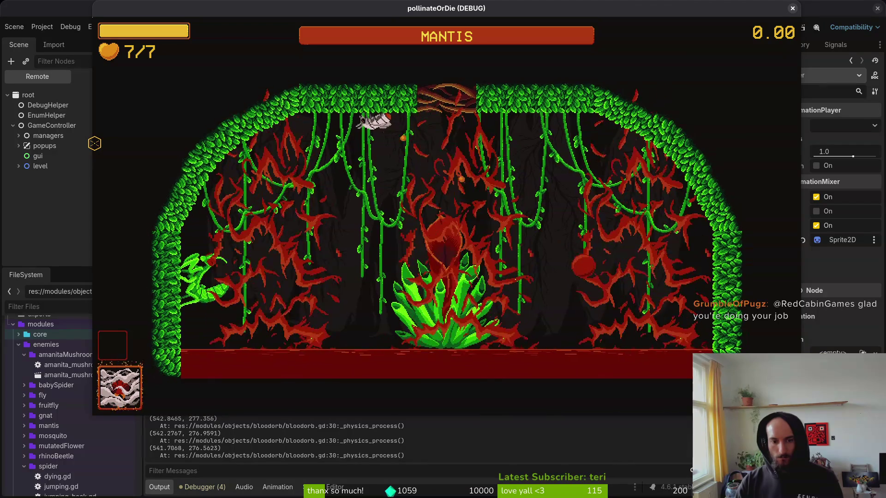
{"action": "key", "text": "Right"}
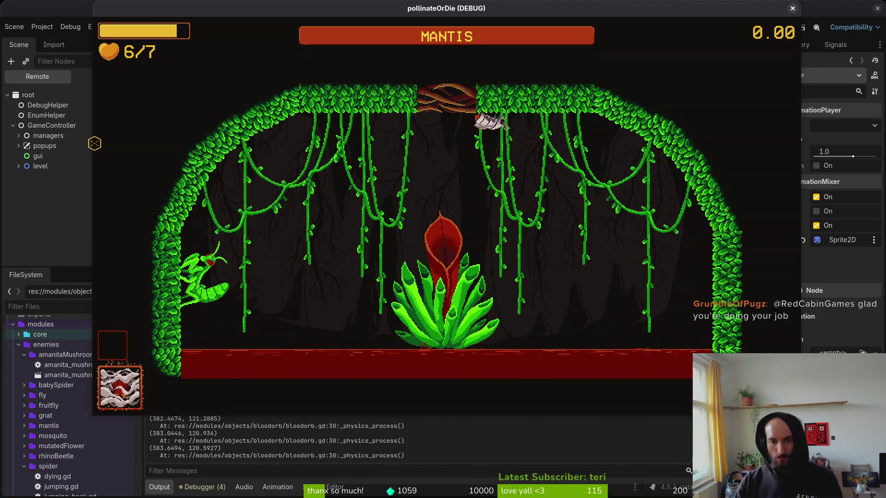
{"action": "key", "text": "Left"}
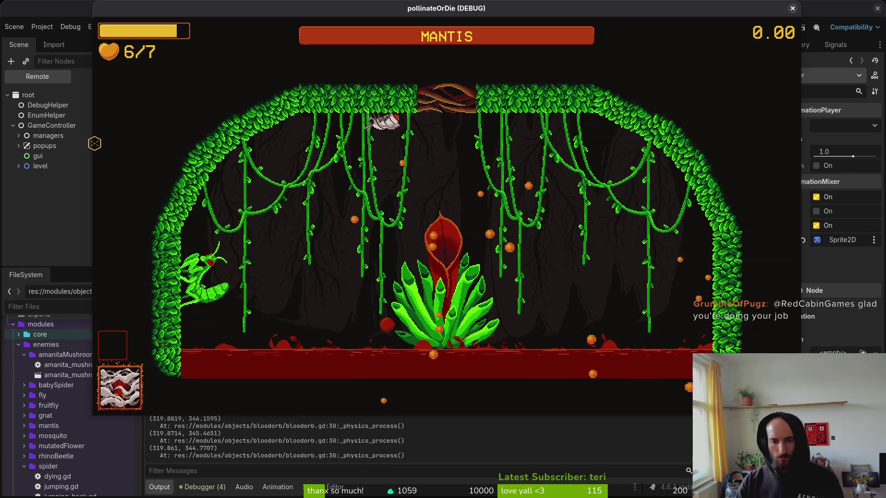
{"action": "key", "text": "Left"}
{"action": "key", "text": "Right"}
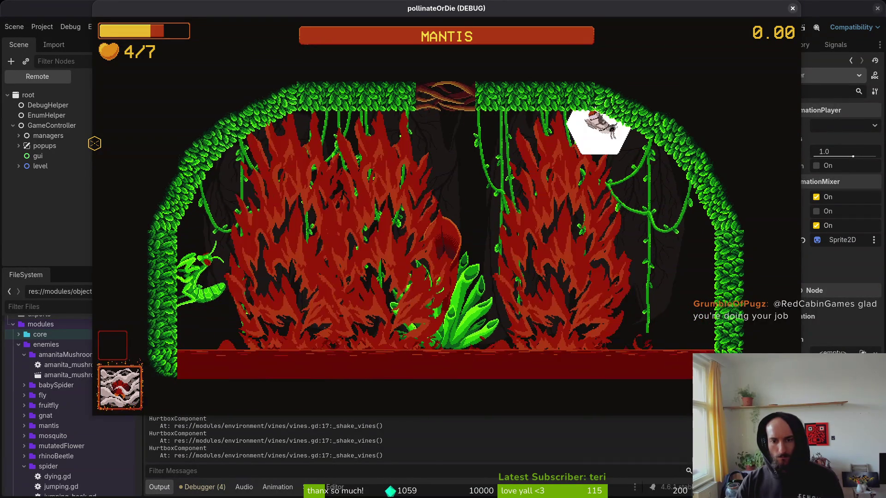
{"action": "key", "text": "Left"}
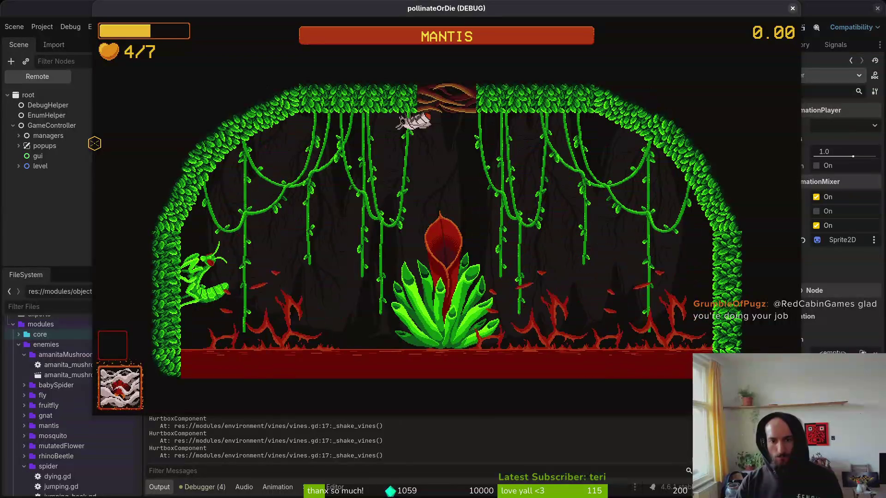
{"action": "key", "text": "Left"}
{"action": "key", "text": "Left"}
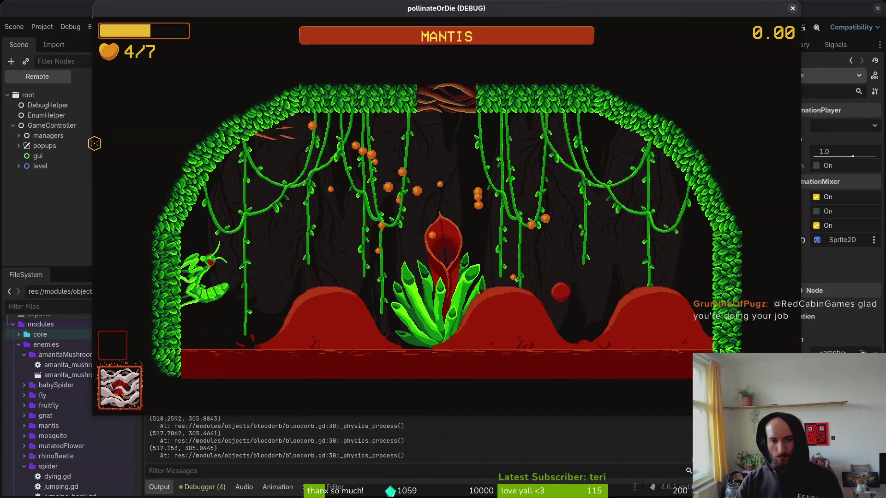
{"action": "key", "text": "Right"}
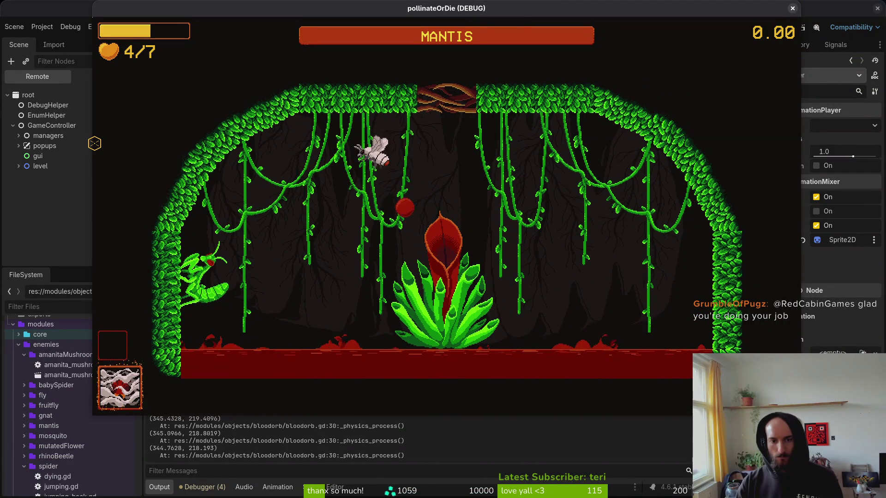
{"action": "key", "text": "Up"}
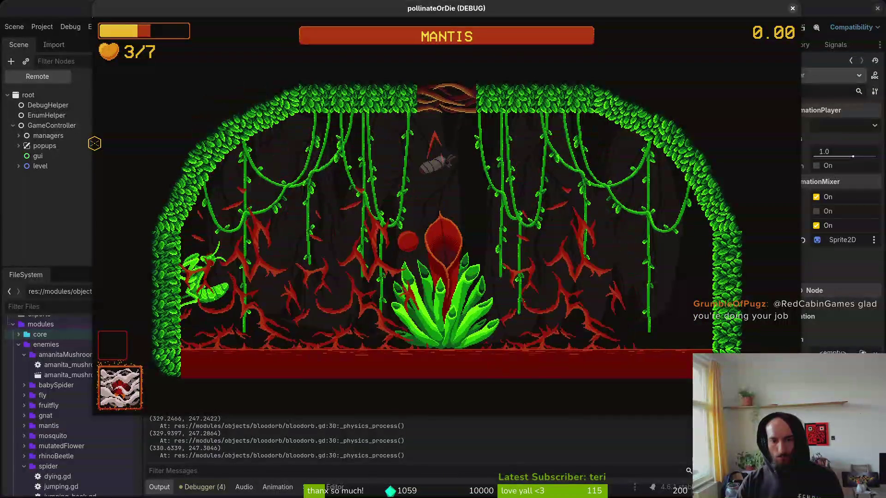
{"action": "key", "text": "Down"}
{"action": "key", "text": "Up"}
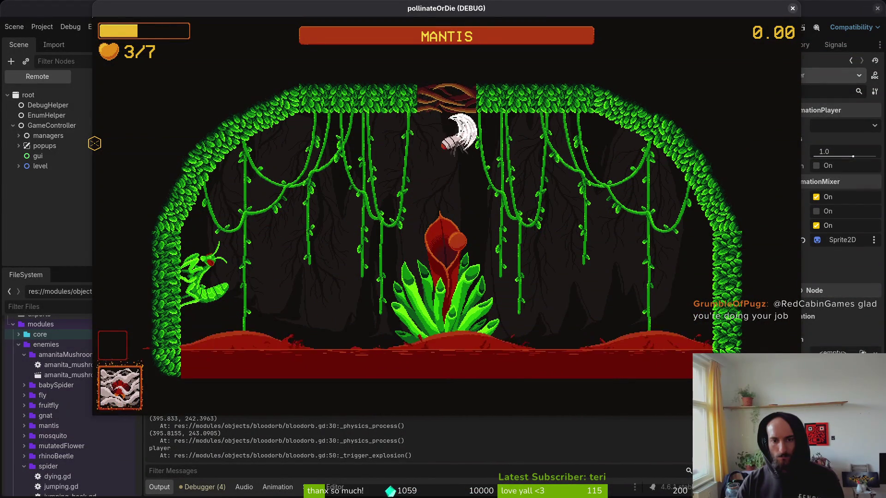
{"action": "key", "text": "Left"}
{"action": "key", "text": "Right"}
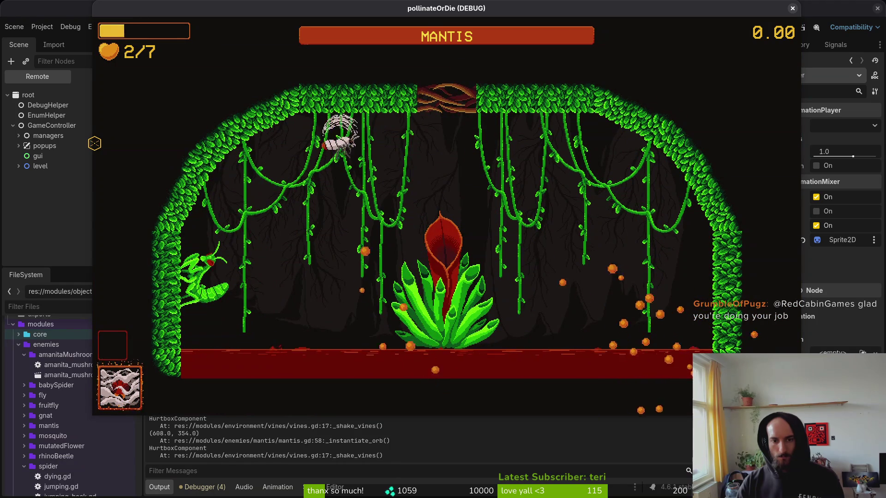
{"action": "key", "text": "Down"}
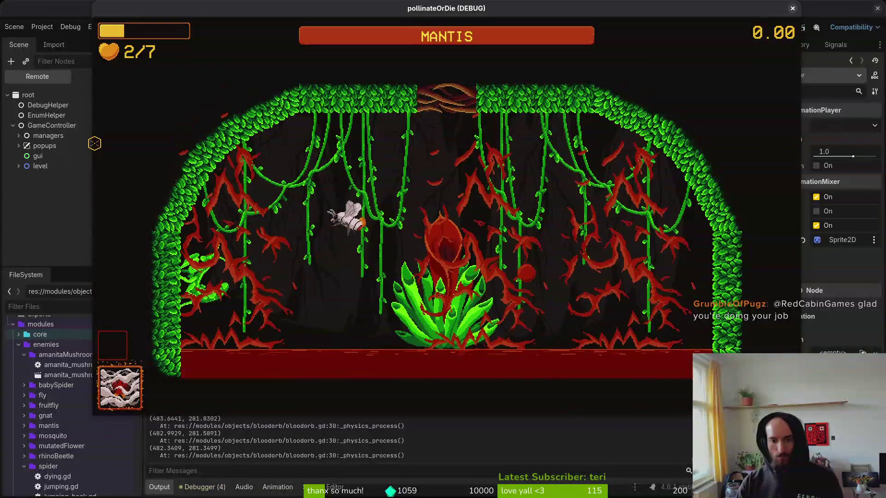
{"action": "key", "text": "Up"}
{"action": "key", "text": "Right"}
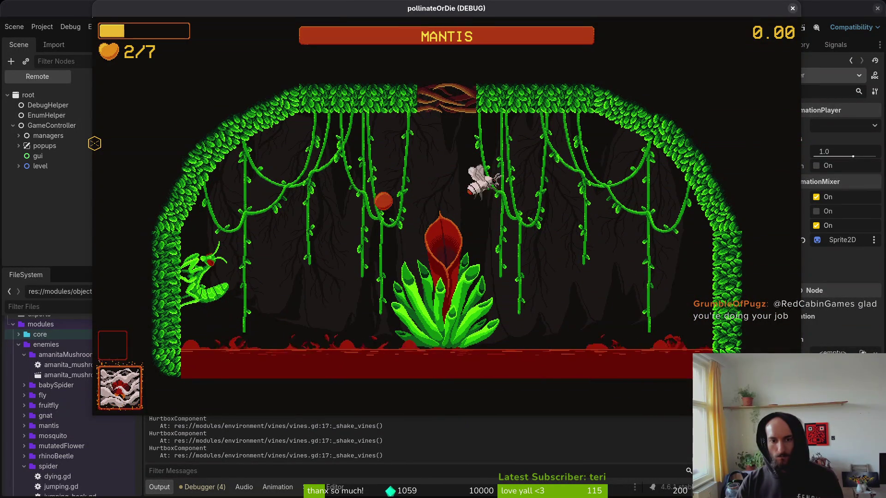
{"action": "key", "text": "Down"}
{"action": "key", "text": "Up"}
{"action": "key", "text": "Escape"}
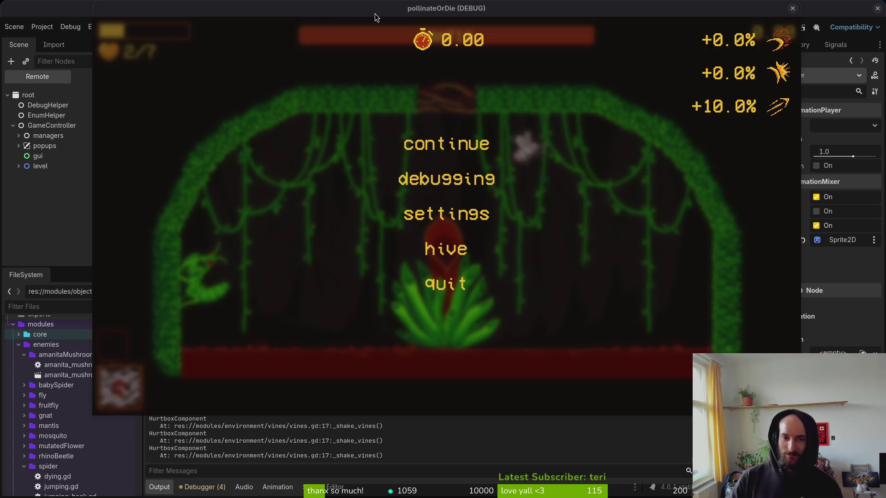
Step: Close the debug game, collapse the timers and sprite groups, and switch to spawn_orbs.gd in Neovim
{"action": "left_click", "coordinate": [792, 8]}
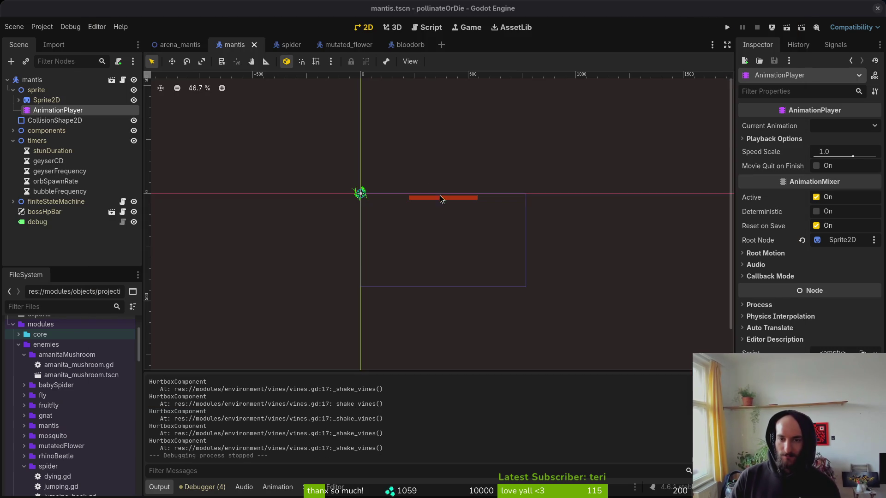
{"action": "left_click", "coordinate": [13, 141]}
{"action": "left_click", "coordinate": [13, 90]}
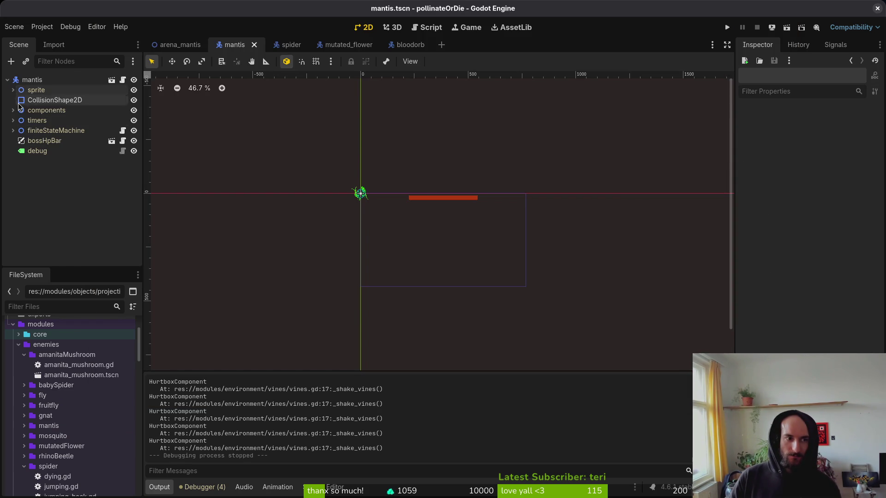
{"action": "key", "text": "alt+Tab"}
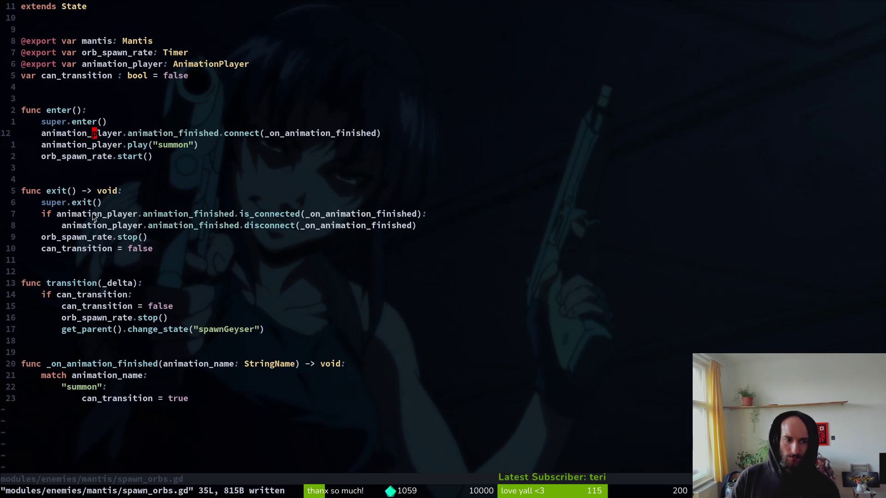
Step: Open spawn_geyser.gd, move super.exit() below can_transition = false, and save
{"action": "key", "text": "space"}
{"action": "type", "text": "pfspawgey"}
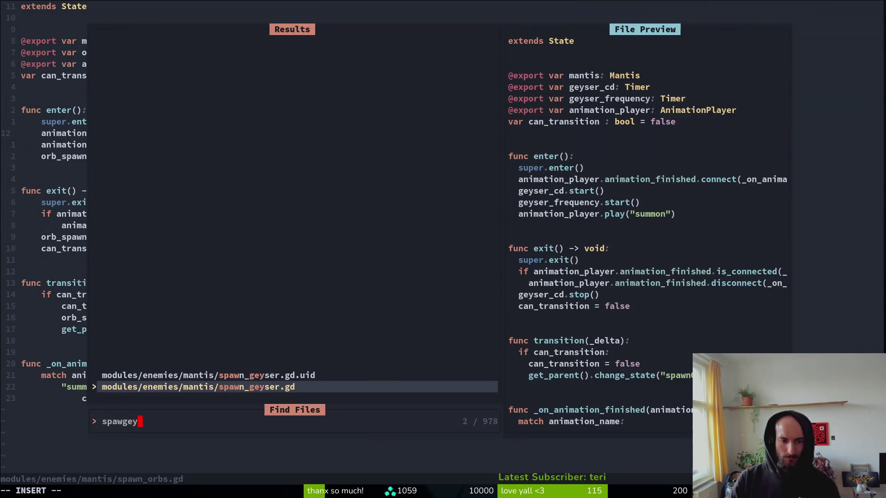
{"action": "key", "text": "Return"}
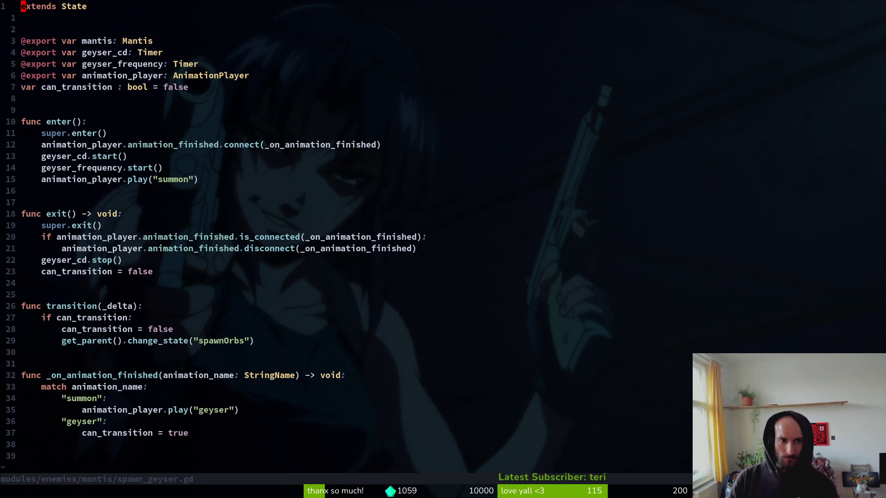
{"action": "key", "text": "j"}
{"action": "key", "text": "j"}
{"action": "key", "text": "j"}
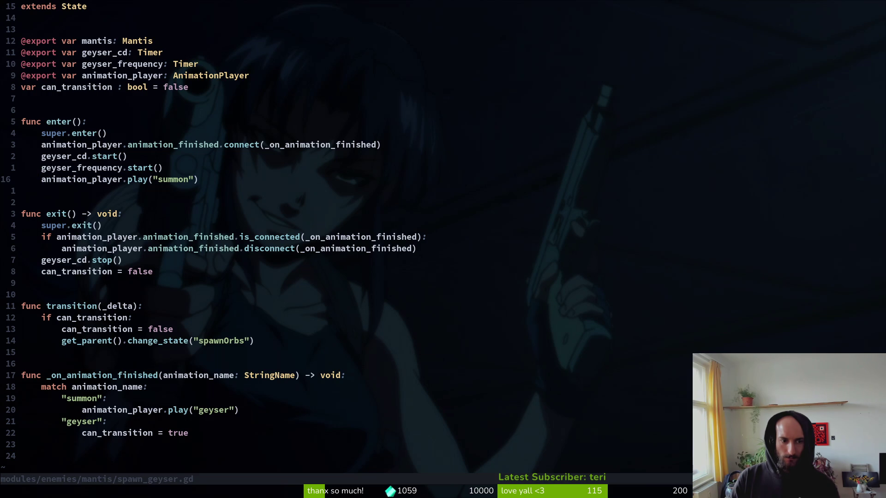
{"action": "key", "text": "Return"}
{"action": "key", "text": "Return"}
{"action": "key", "text": "Return"}
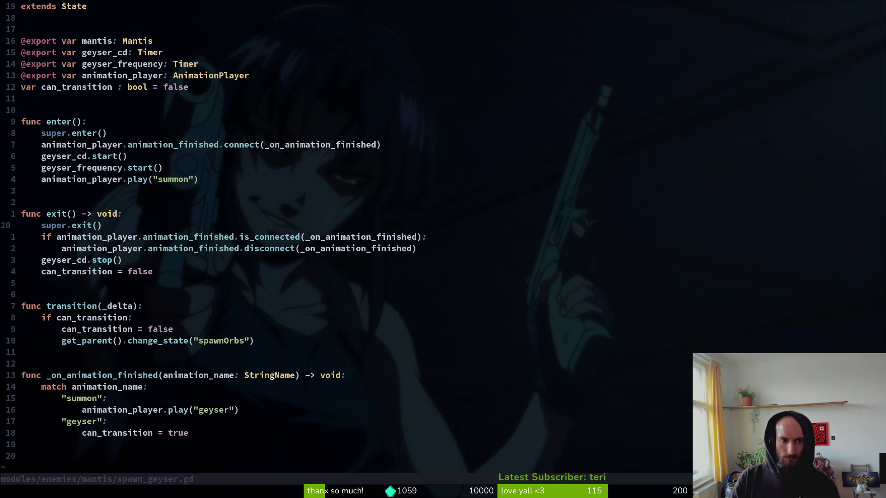
{"action": "key", "text": "shift+v"}
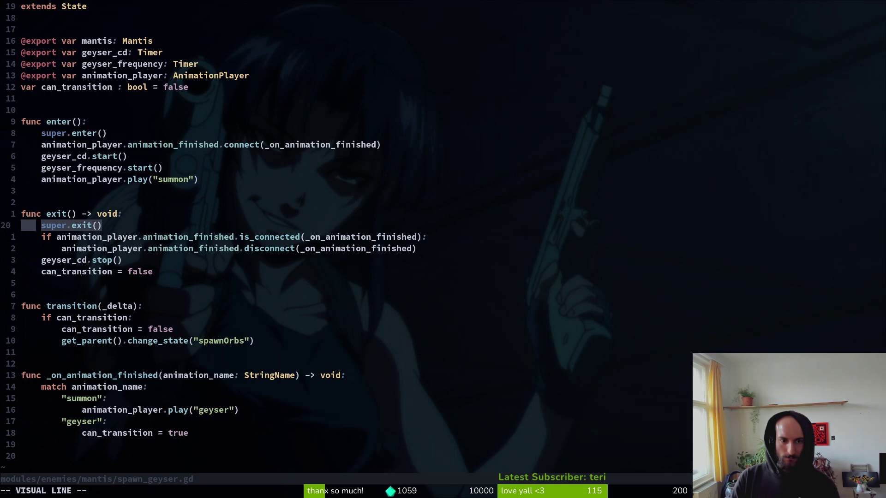
{"action": "key", "text": "Escape"}
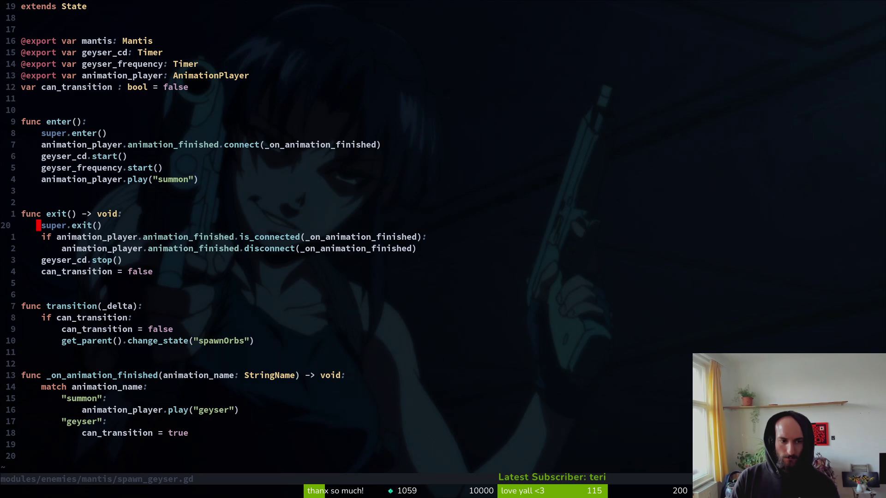
{"action": "key", "text": "shift+v"}
{"action": "key", "text": "J"}
{"action": "key", "text": "J"}
{"action": "key", "text": "J"}
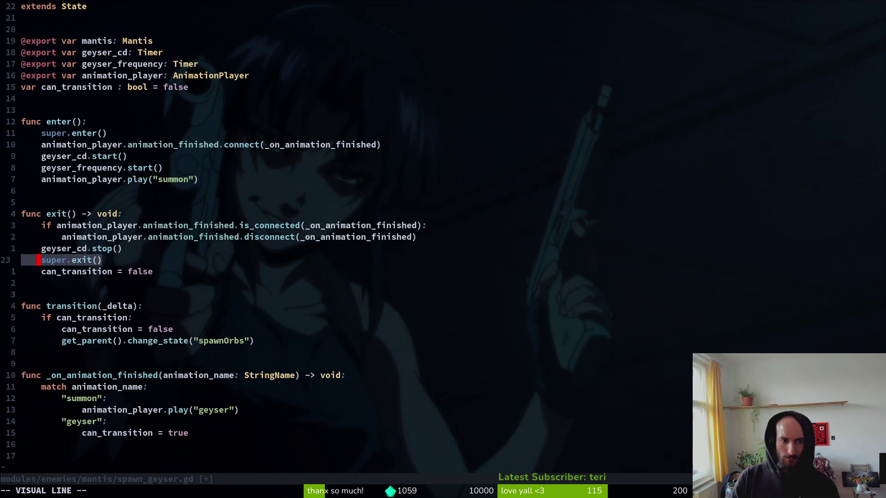
{"action": "key", "text": "Escape"}
{"action": "type", "text": ":w"}
{"action": "key", "text": "Return"}
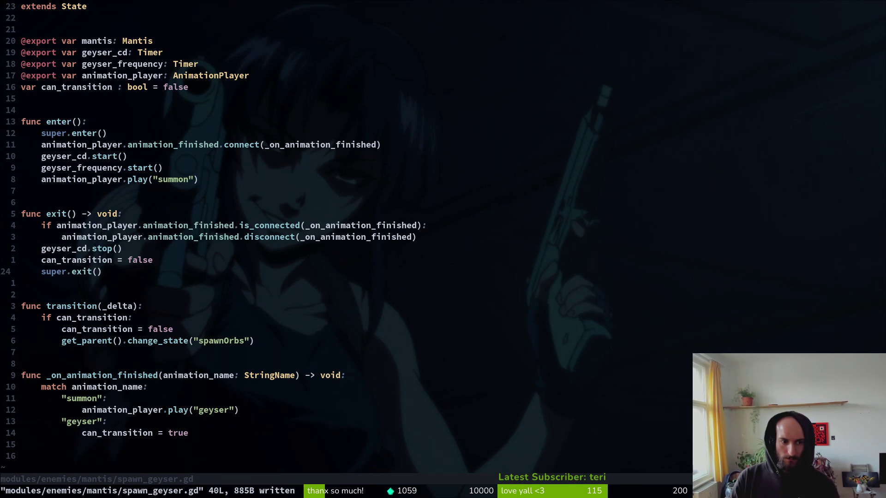
Step: Move super.exit() to the end of exit() in spawn_orbs.gd, then run the game with F5
{"action": "key", "text": "ctrl+6"}
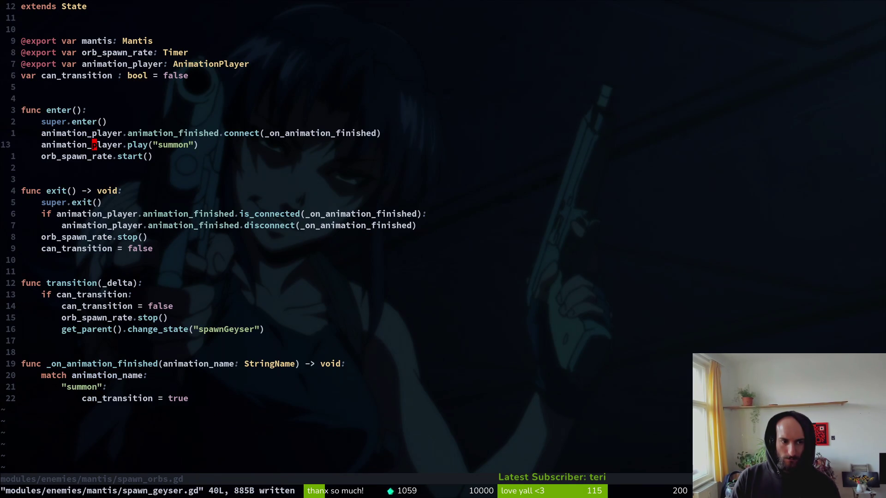
{"action": "key", "text": "j"}
{"action": "key", "text": "j"}
{"action": "key", "text": "j"}
{"action": "key", "text": "shift+v"}
{"action": "key", "text": "J"}
{"action": "key", "text": "J"}
{"action": "key", "text": "J"}
{"action": "key", "text": "J"}
{"action": "key", "text": "Escape"}
{"action": "key", "text": "alt+Tab"}
{"action": "key", "text": "F5"}
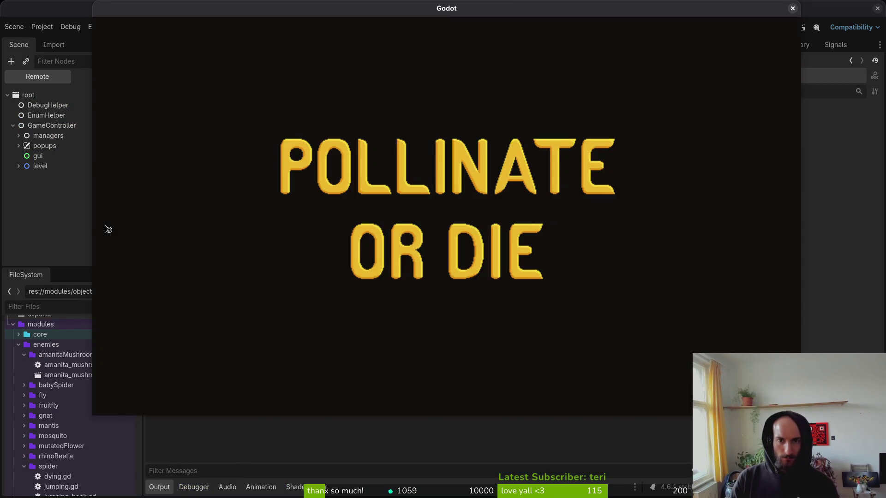
Step: Start the debug game and load the MANTIS boss level
{"action": "key", "text": "Return"}
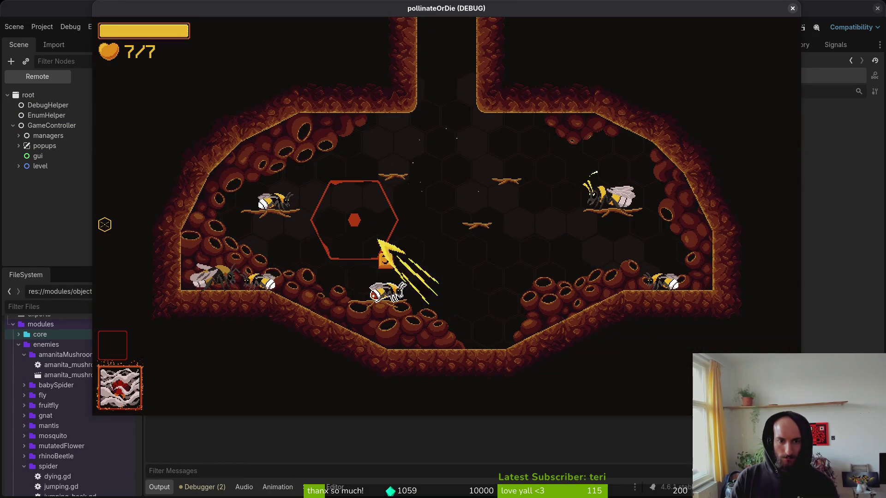
{"action": "key", "text": "Escape"}
{"action": "key", "text": "Down"}
{"action": "key", "text": "Return"}
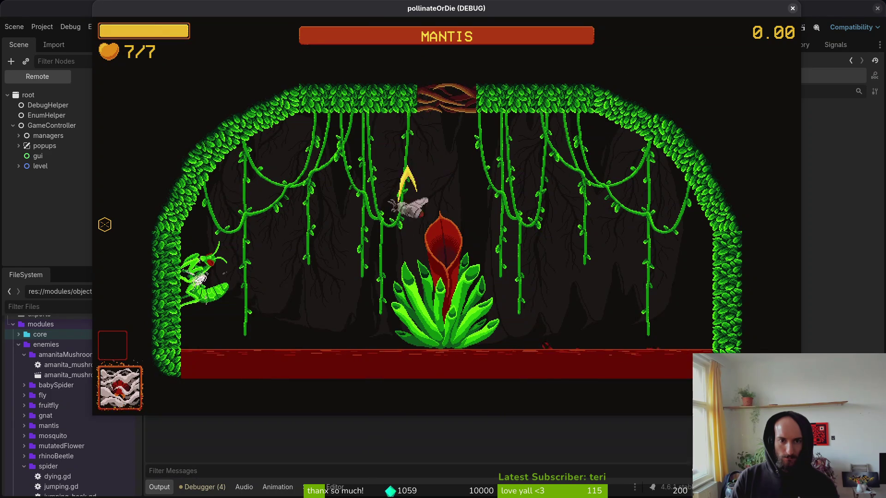
Step: Fight the mantis until blood orbs spawn, pause, close the game, and return to spawn_orbs.gd
{"action": "left_click", "coordinate": [670, 297]}
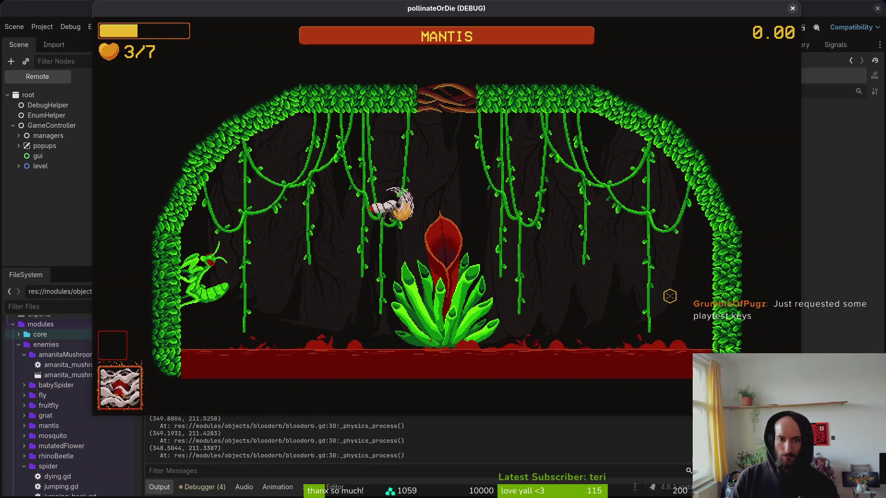
{"action": "key", "text": "Escape"}
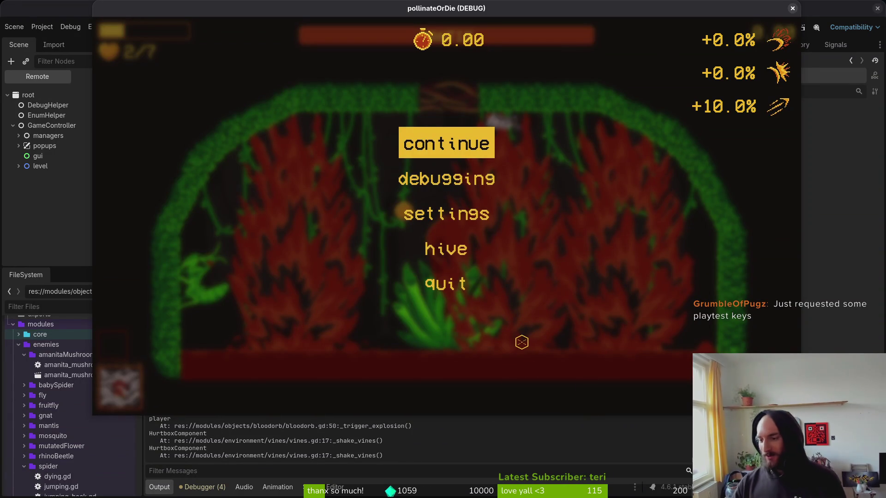
{"action": "left_click", "coordinate": [792, 8]}
{"action": "key", "text": "alt+Tab"}
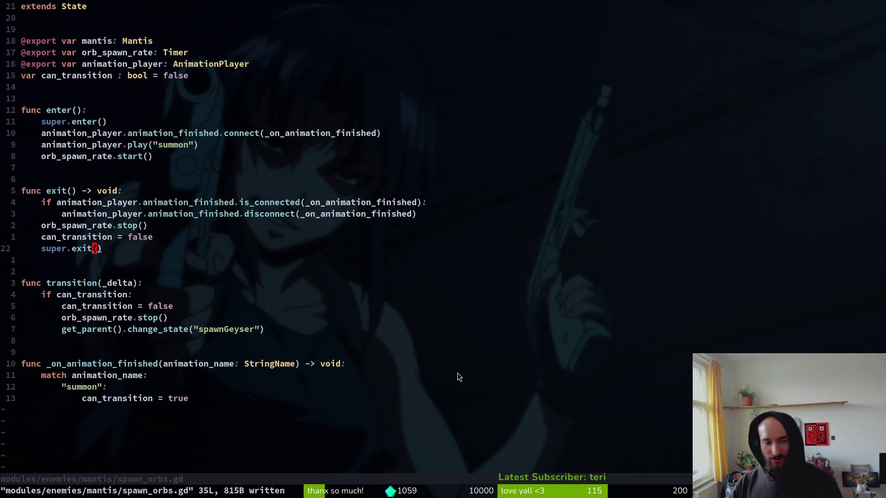
Step: Undo the line moves in spawn_orbs.gd and save it with :w
{"action": "key", "text": "u"}
{"action": "key", "text": "u"}
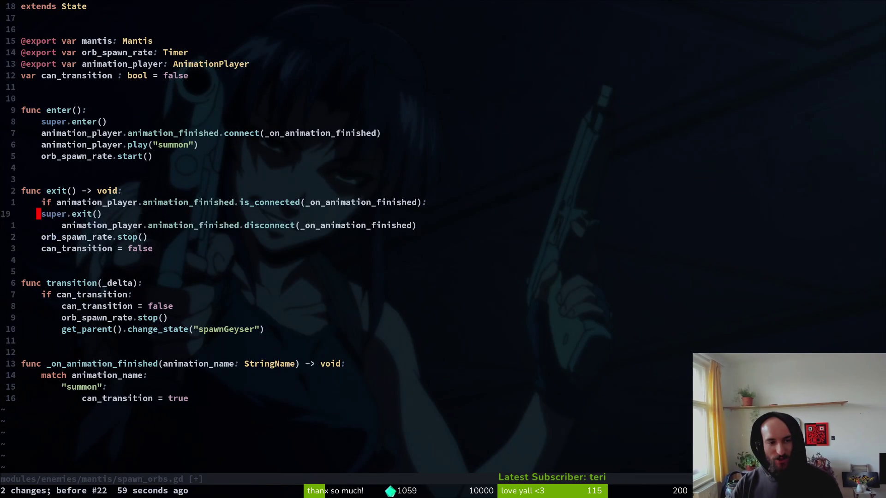
{"action": "key", "text": "u"}
{"action": "key", "text": "u"}
{"action": "key", "text": "ctrl+r"}
{"action": "key", "text": "ctrl+r"}
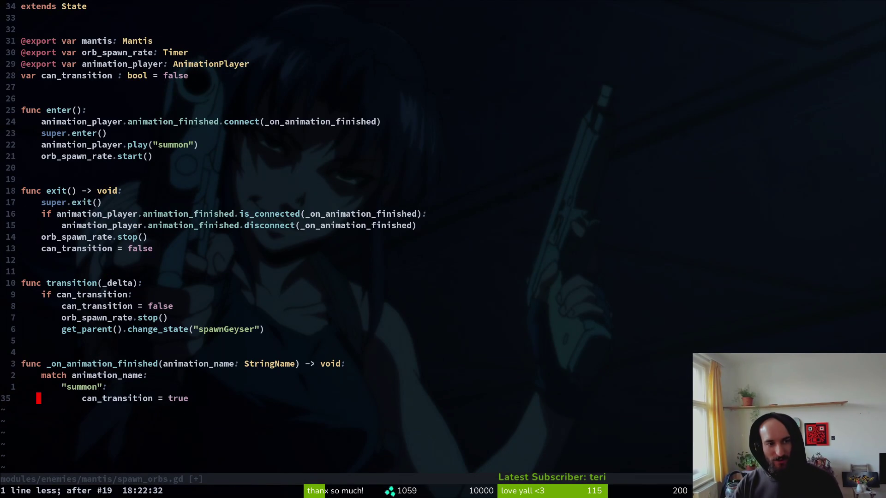
{"action": "key", "text": "u"}
{"action": "key", "text": "ctrl+r"}
{"action": "type", "text": ":w"}
{"action": "key", "text": "Return"}
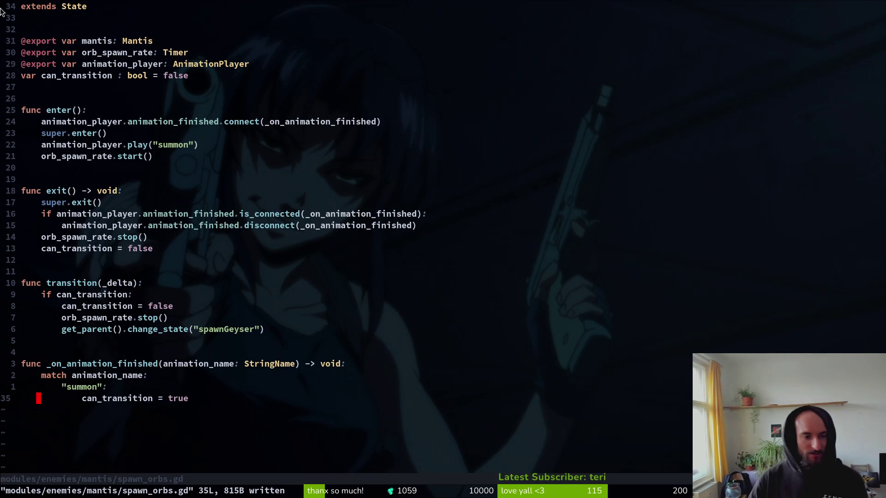
Step: Open spawn_geyser.gd through the project file finder using 'spawngey'
{"action": "key", "text": "3"}
{"action": "key", "text": "shift+g"}
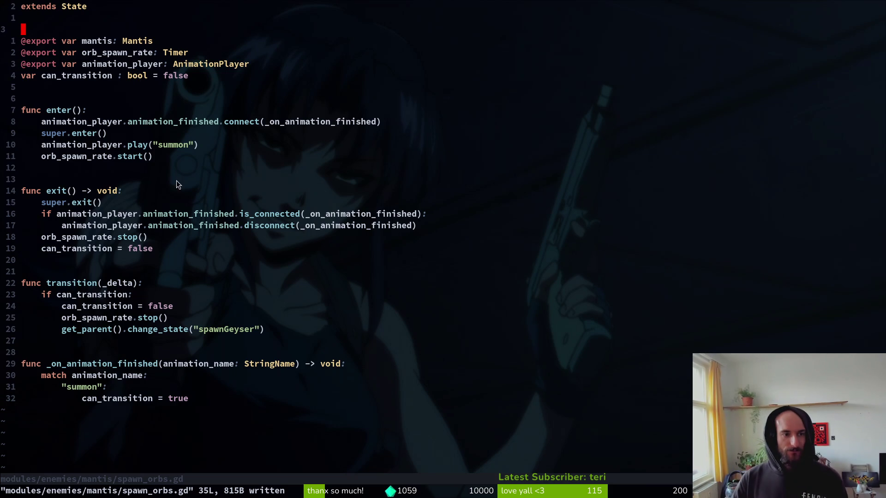
{"action": "key", "text": "space"}
{"action": "key", "text": "f"}
{"action": "key", "text": "f"}
{"action": "type", "text": "spawngey"}
{"action": "key", "text": "Return"}
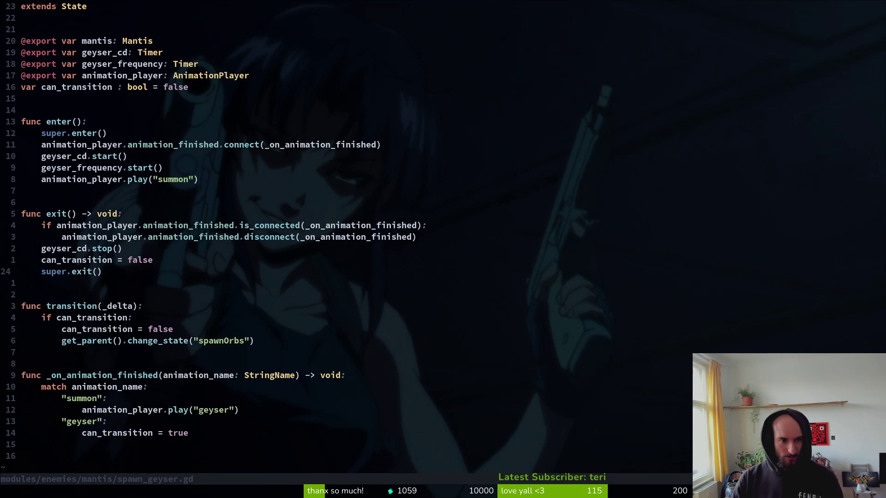
{"action": "key", "text": "ctrl+o"}
{"action": "key", "text": "ctrl+i"}
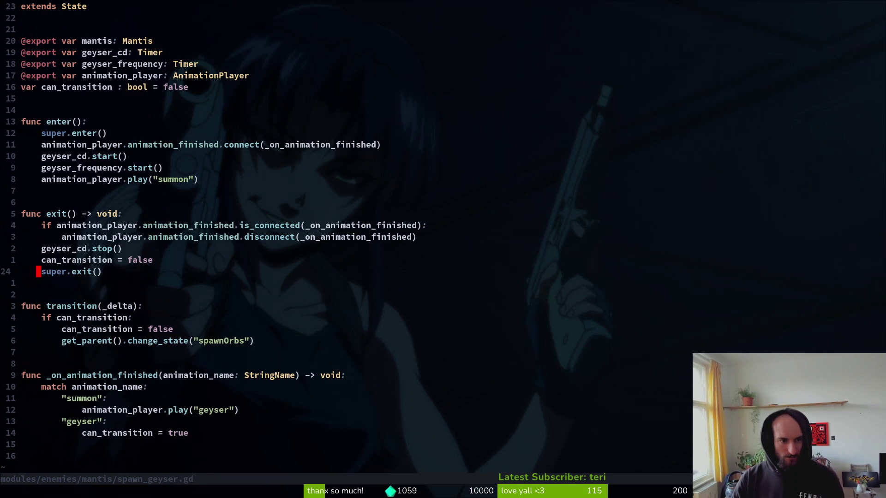
Step: Undo the super.exit() move in spawn_geyser.gd and save it
{"action": "key", "text": "u"}
{"action": "key", "text": "u"}
{"action": "key", "text": "u"}
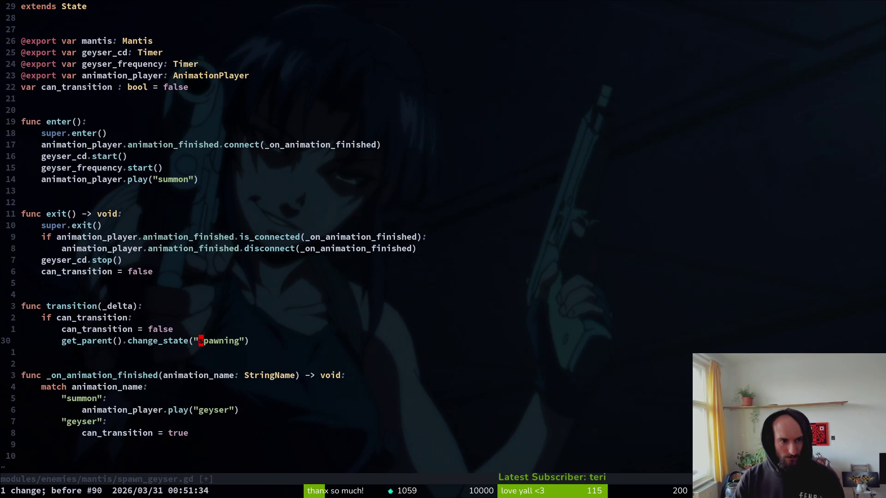
{"action": "key", "text": "ctrl+r"}
{"action": "type", "text": ":w"}
{"action": "key", "text": "Return"}
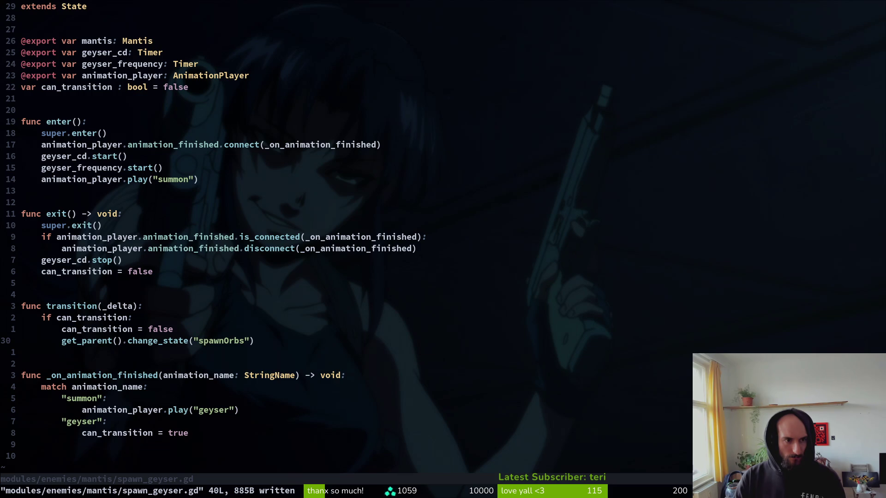
Step: In Godot, expand the mantis scene's timers and inspect the geyserCD timer settings
{"action": "key", "text": "ctrl+6"}
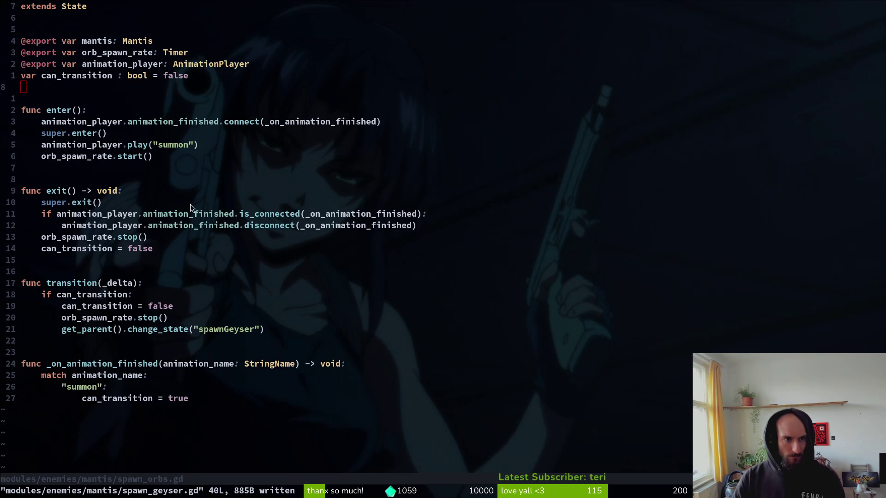
{"action": "key", "text": "alt+Tab"}
{"action": "left_click", "coordinate": [13, 121]}
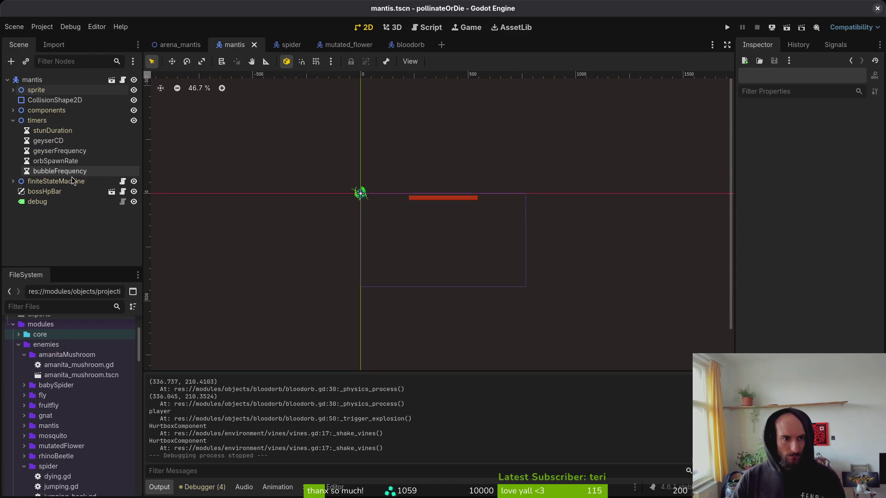
{"action": "left_click", "coordinate": [67, 143]}
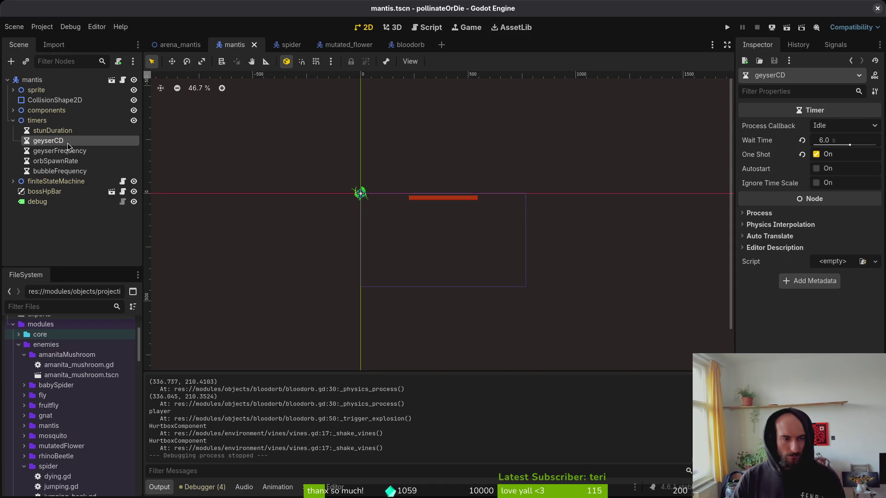
{"action": "key", "text": "alt+Tab"}
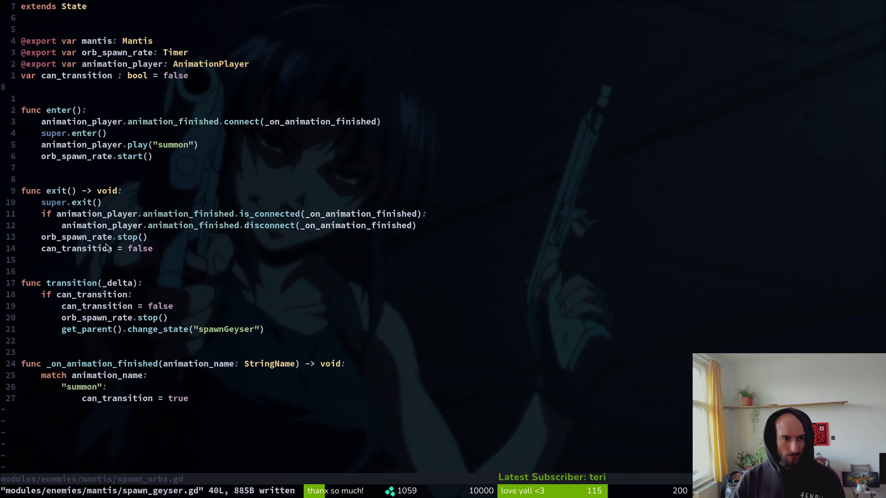
Step: Delete the geyser_cd.start() line from enter() in spawn_geyser.gd and save
{"action": "key", "text": "ctrl+6"}
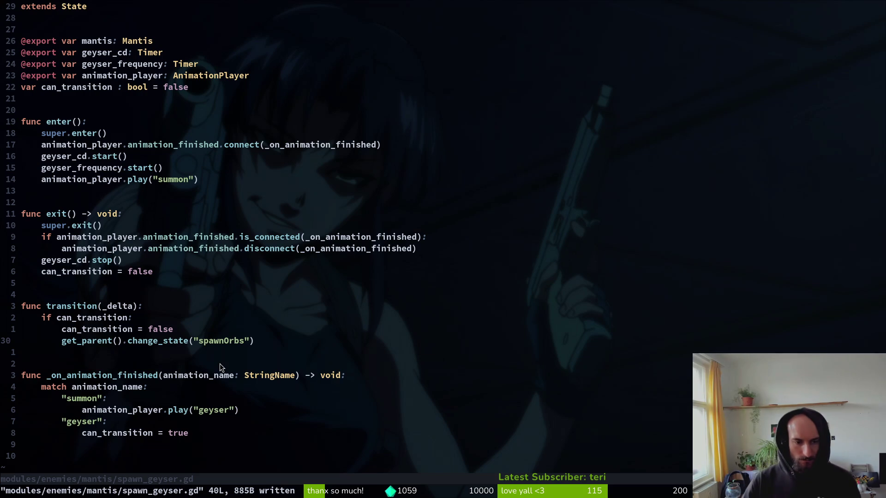
{"action": "left_click", "coordinate": [76, 156]}
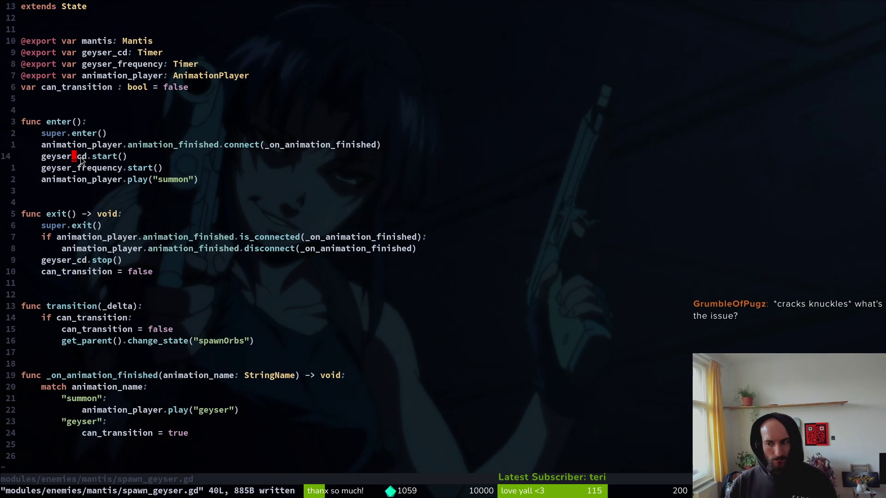
{"action": "key", "text": "d"}
{"action": "key", "text": "d"}
{"action": "type", "text": ":w"}
{"action": "key", "text": "Return"}
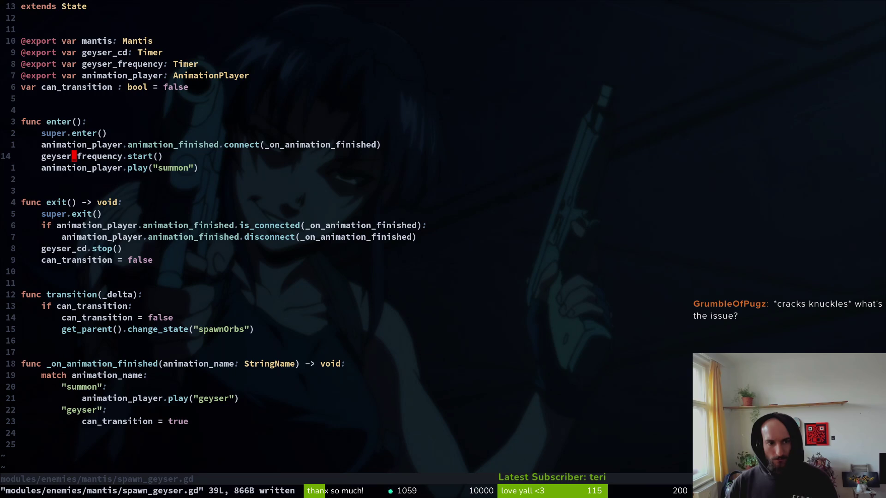
Step: Delete the geyser_cd.stop() line and save the script
{"action": "left_click", "coordinate": [104, 248]}
{"action": "key", "text": "d"}
{"action": "key", "text": "d"}
{"action": "type", "text": ":write"}
{"action": "key", "text": "Return"}
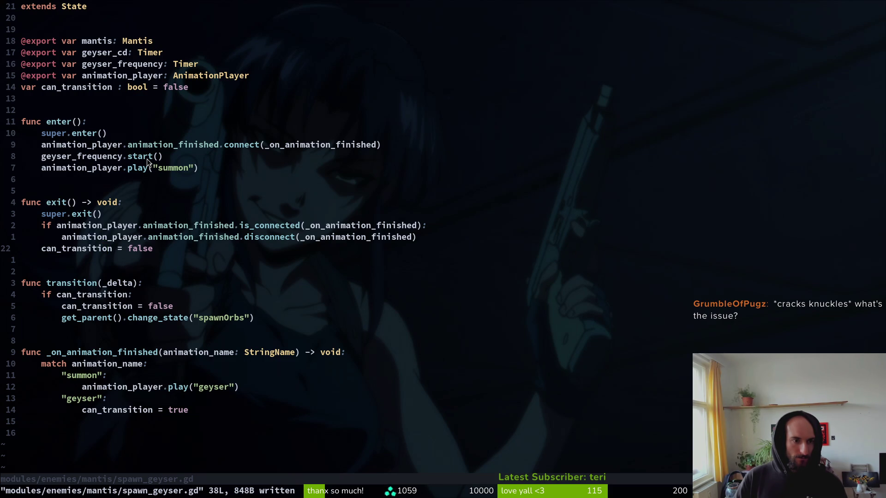
{"action": "key", "text": "ctrl+6"}
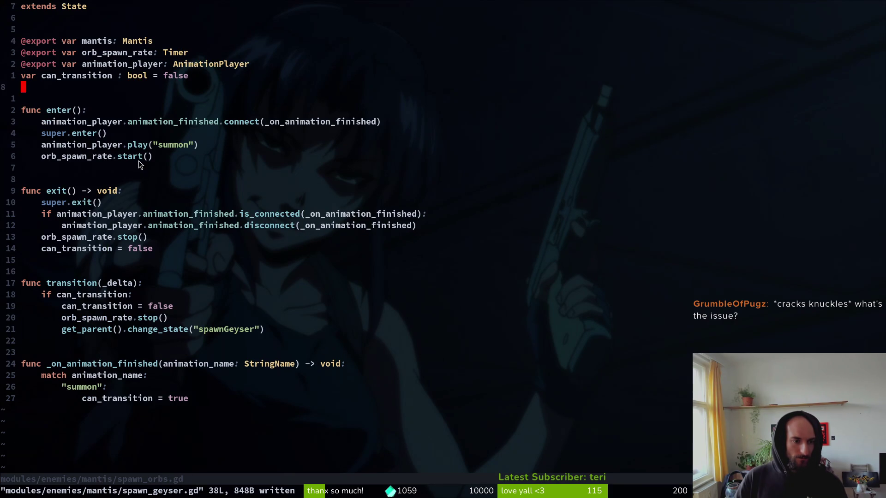
{"action": "key", "text": "ctrl+6"}
{"action": "key", "text": "1"}
{"action": "key", "text": "7"}
{"action": "key", "text": "k"}
{"action": "key", "text": "d"}
{"action": "key", "text": "d"}
{"action": "type", "text": ":w"}
{"action": "key", "text": "Return"}
{"action": "key", "text": "alt+Tab"}
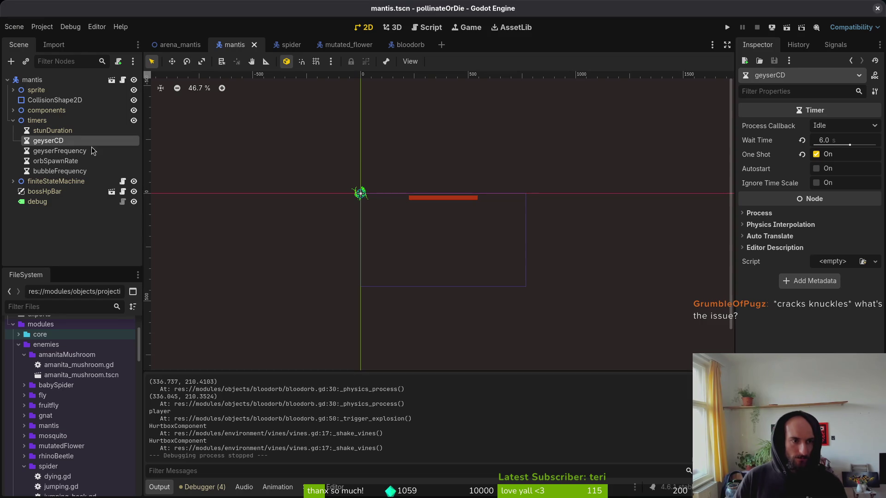
Step: Delete the geyserCD timer node, review the remaining timers, and save the mantis scene
{"action": "key", "text": "Delete"}
{"action": "key", "text": "Return"}
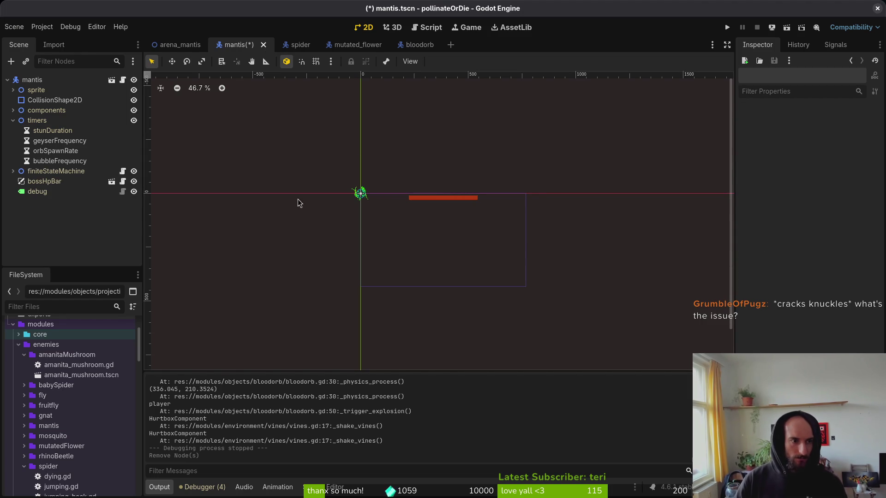
{"action": "left_click", "coordinate": [62, 141]}
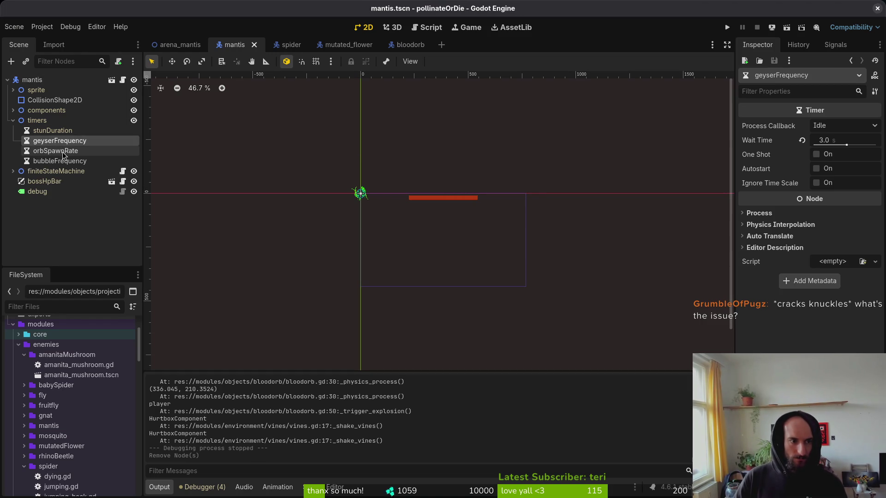
{"action": "left_click", "coordinate": [65, 151]}
{"action": "left_click", "coordinate": [65, 163]}
{"action": "key", "text": "ctrl+s"}
{"action": "left_click", "coordinate": [70, 153]}
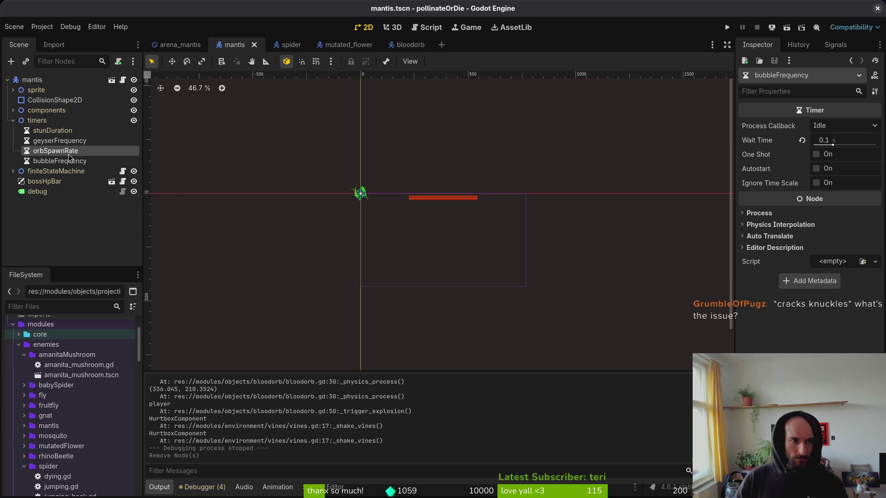
{"action": "left_click", "coordinate": [72, 142]}
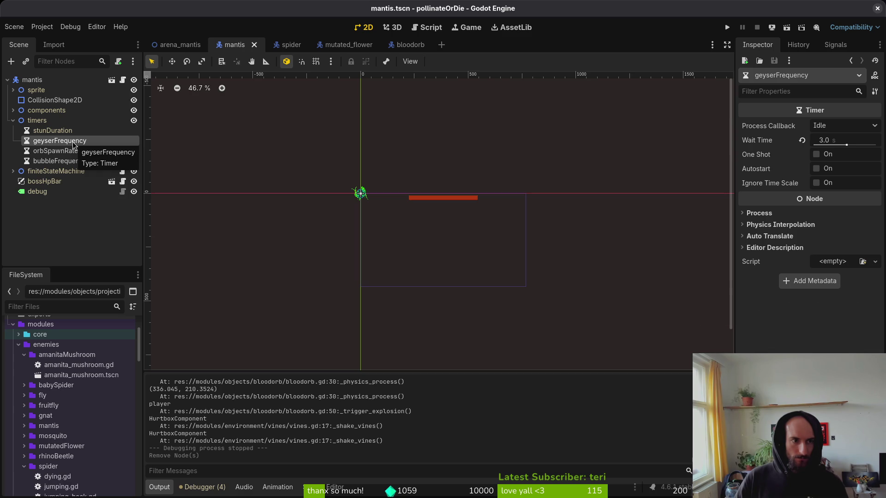
Step: Show the geyser animation in the mantis sprite's AnimationPlayer
{"action": "left_click", "coordinate": [13, 90]}
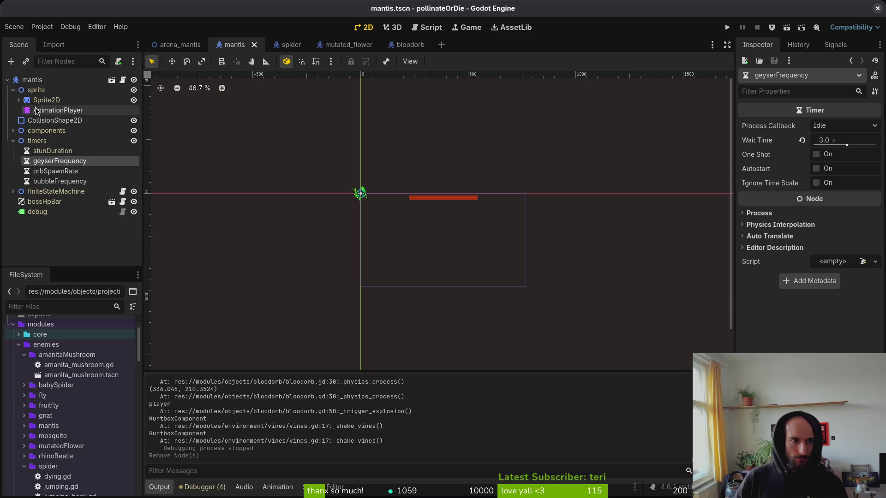
{"action": "left_click", "coordinate": [34, 110]}
{"action": "left_click", "coordinate": [339, 318]}
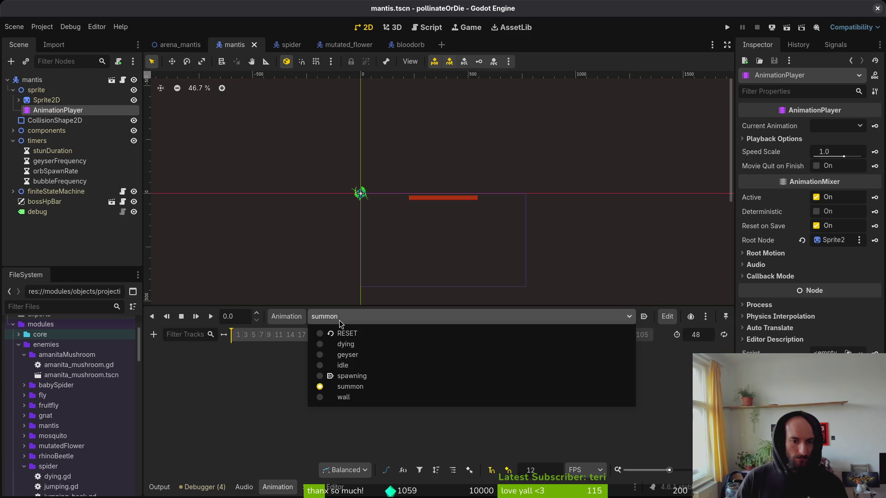
{"action": "left_click", "coordinate": [347, 355]}
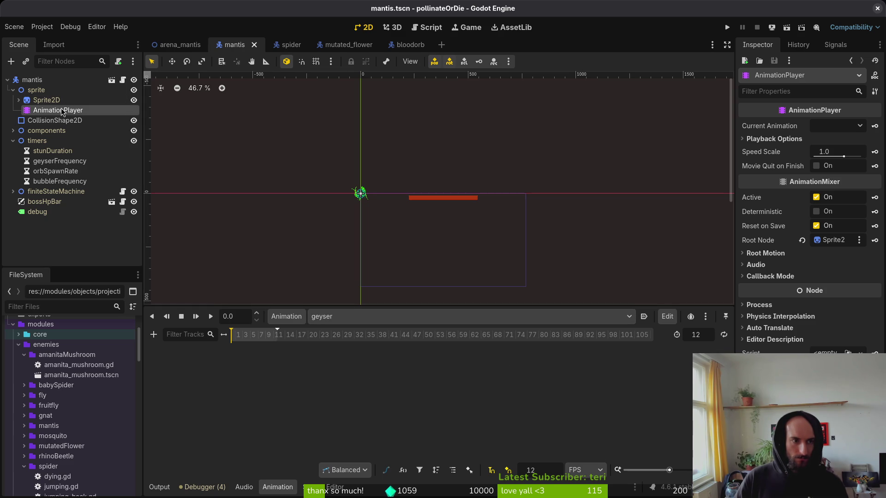
{"action": "key", "text": "alt+Tab"}
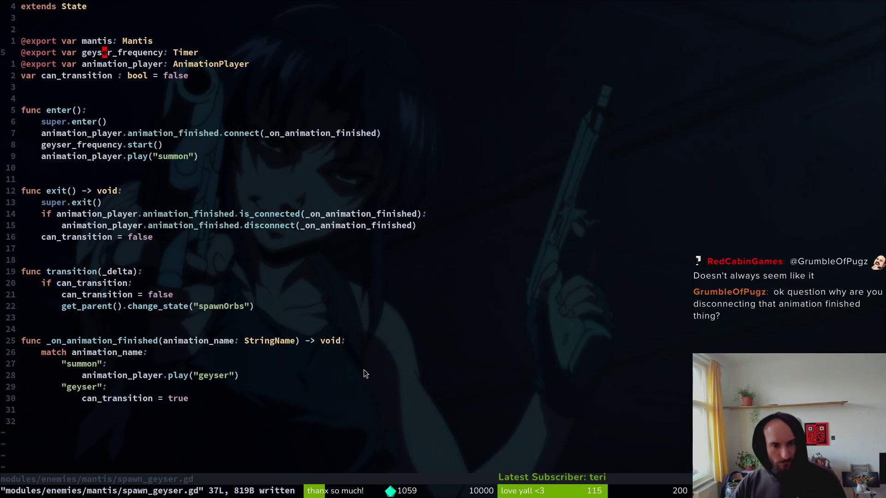
Step: Review the signal disconnect check in spawn_geyser.gd's exit() function
{"action": "left_click_drag", "start_coordinate": [56, 213], "coordinate": [181, 225]}
{"action": "key", "text": "Escape"}
{"action": "left_click_drag", "start_coordinate": [46, 214], "coordinate": [298, 225]}
{"action": "mouse_move", "coordinate": [43, 401]}
{"action": "left_mouse_down"}
{"action": "mouse_move", "coordinate": [23, 342]}
{"action": "mouse_move", "coordinate": [79, 353]}
{"action": "mouse_move", "coordinate": [128, 381]}
{"action": "left_mouse_up"}
{"action": "left_click", "coordinate": [88, 364]}
Step: Review the animation_finished connect call and _on_animation_finished handler, then switch to spawn_orbs.gd
{"action": "key", "text": "shift+v"}
{"action": "key", "text": "i"}
{"action": "key", "text": "p"}
{"action": "key", "text": "y"}
{"action": "left_click", "coordinate": [30, 327]}
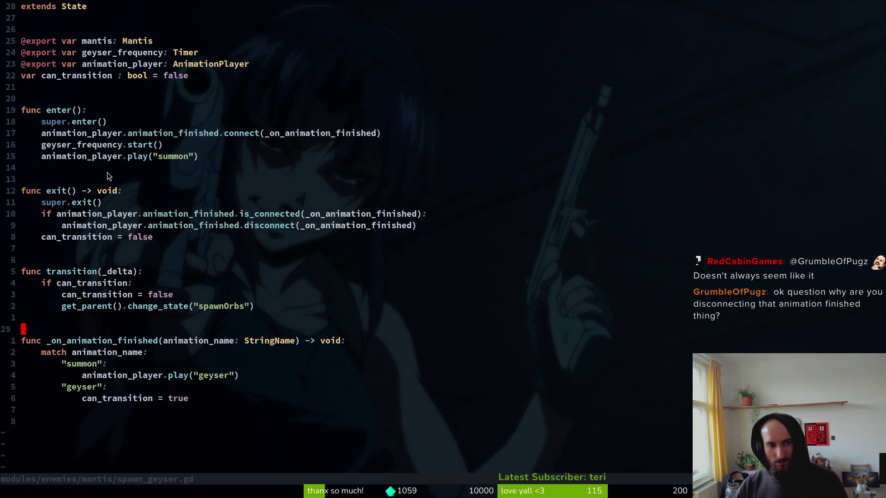
{"action": "left_click_drag", "start_coordinate": [143, 214], "coordinate": [226, 213]}
{"action": "key", "text": "Escape"}
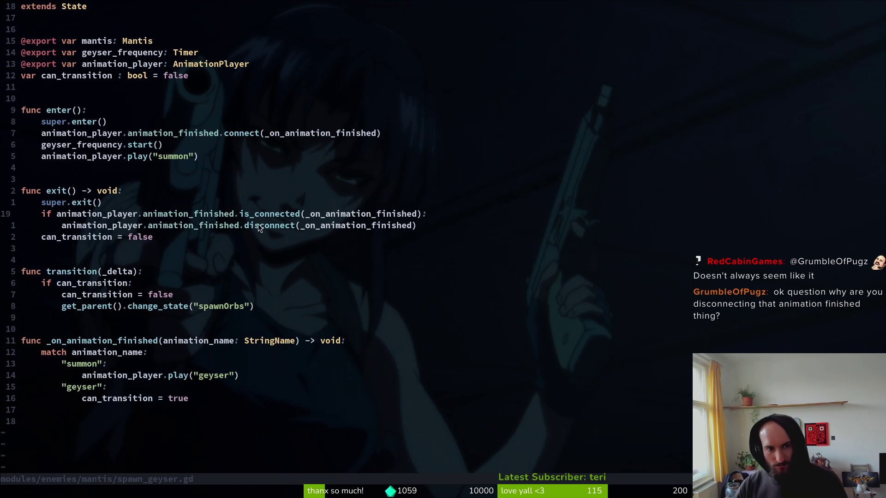
{"action": "left_click", "coordinate": [91, 340]}
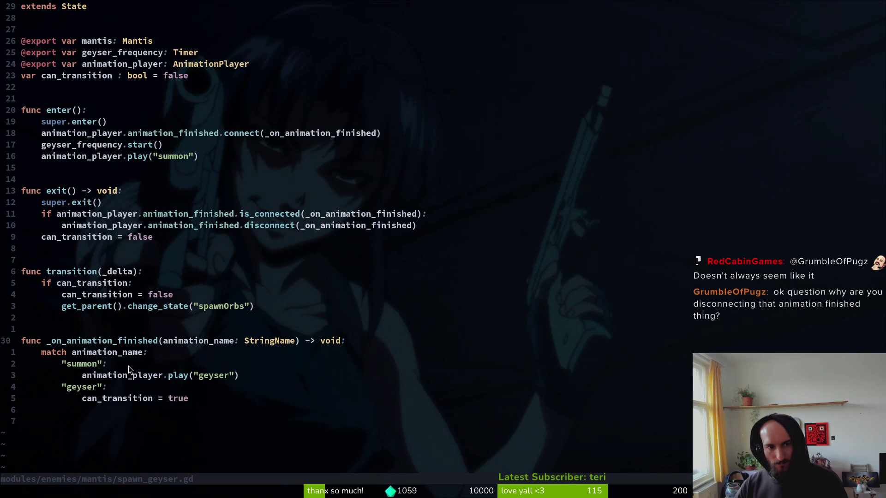
{"action": "key", "text": "ctrl+6"}
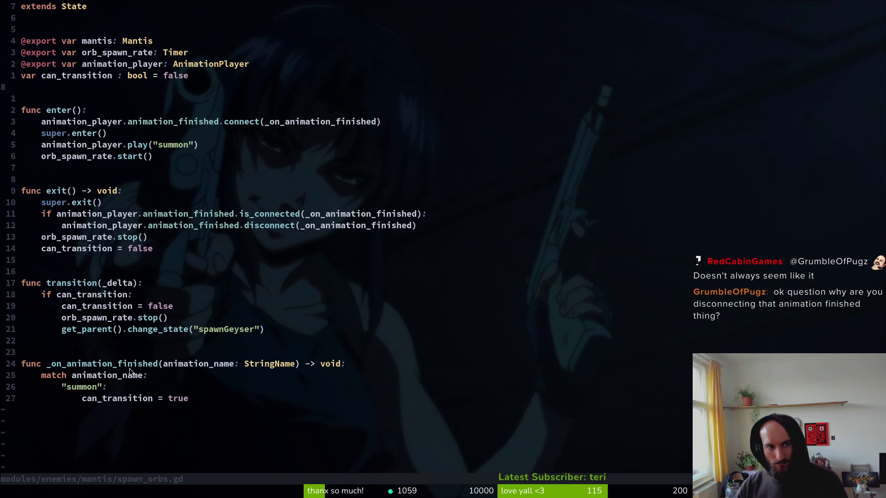
Step: Move the connect() line below super.enter() in spawn_orbs.gd and save
{"action": "key", "text": "ctrl+6"}
{"action": "key", "text": "ctrl+6"}
{"action": "left_click", "coordinate": [153, 122]}
{"action": "key", "text": "V"}
{"action": "key", "text": "J"}
{"action": "key", "text": "Escape"}
{"action": "type", "text": ":w"}
{"action": "key", "text": "Return"}
Step: Re-indent the moved connect() line under enter() and save the script
{"action": "key", "text": "V"}
{"action": "key", "text": "less"}
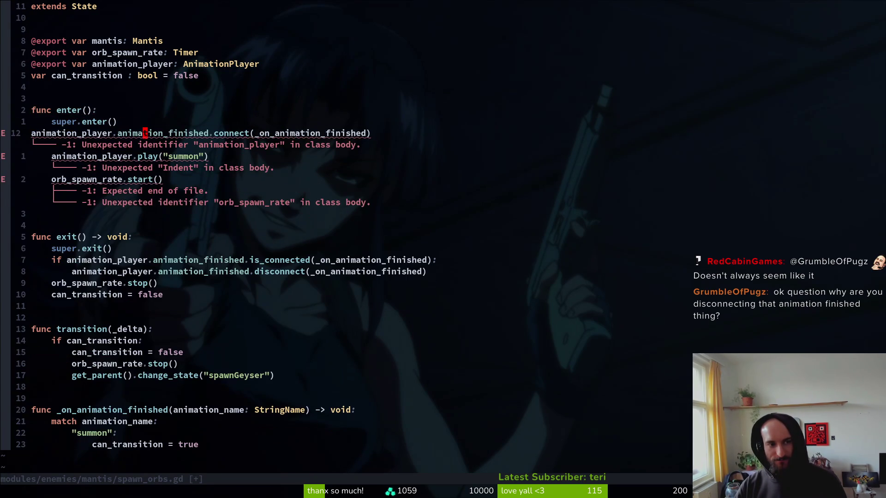
{"action": "key", "text": "greater"}
{"action": "type", "text": ":w"}
{"action": "key", "text": "Return"}
{"action": "type", "text": ":"}
{"action": "key", "text": "Return"}
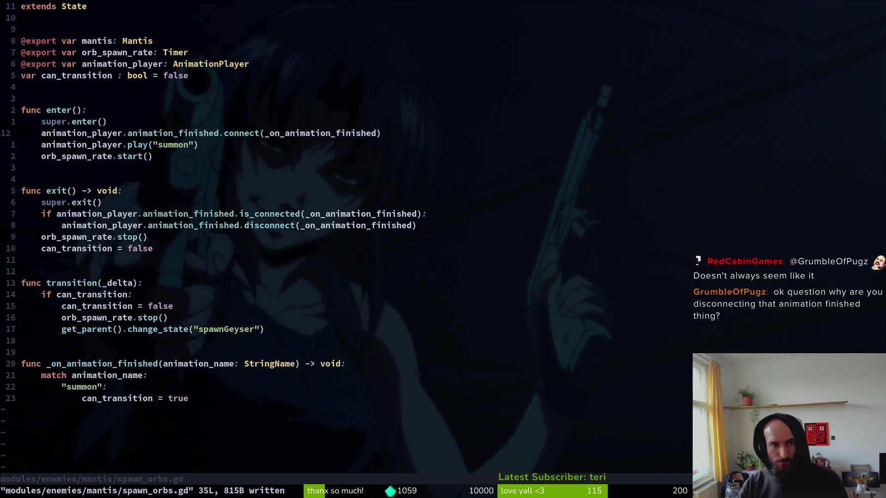
Step: Check the orb_spawn_rate.start() and can_transition reset lines, then return to play("summon")
{"action": "key", "text": "j"}
{"action": "key", "text": "j"}
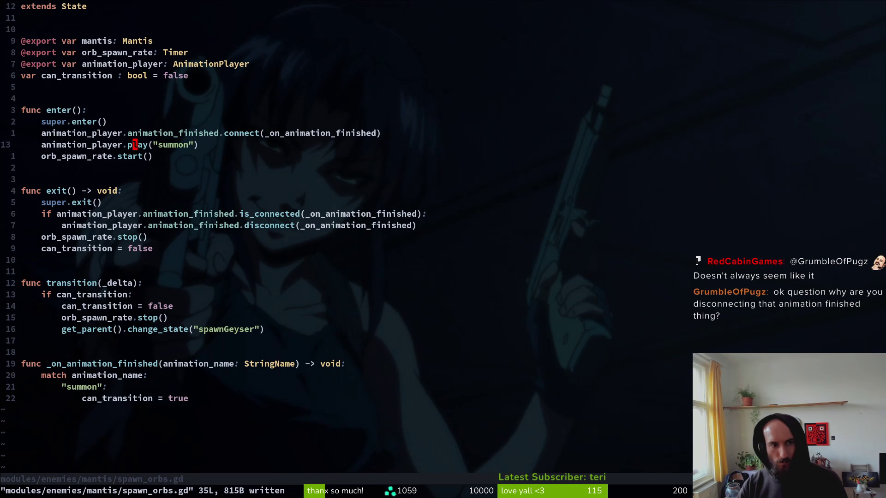
{"action": "key", "text": "j"}
{"action": "key", "text": "j"}
{"action": "key", "text": "j"}
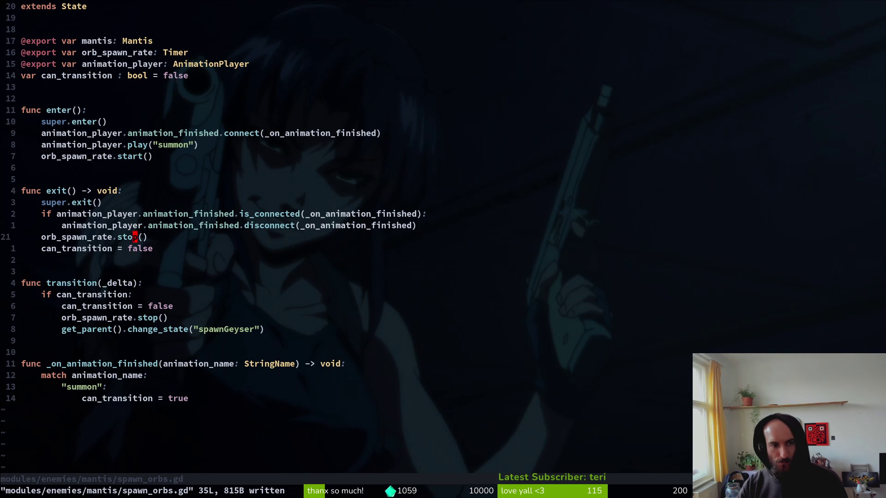
{"action": "key", "text": "j"}
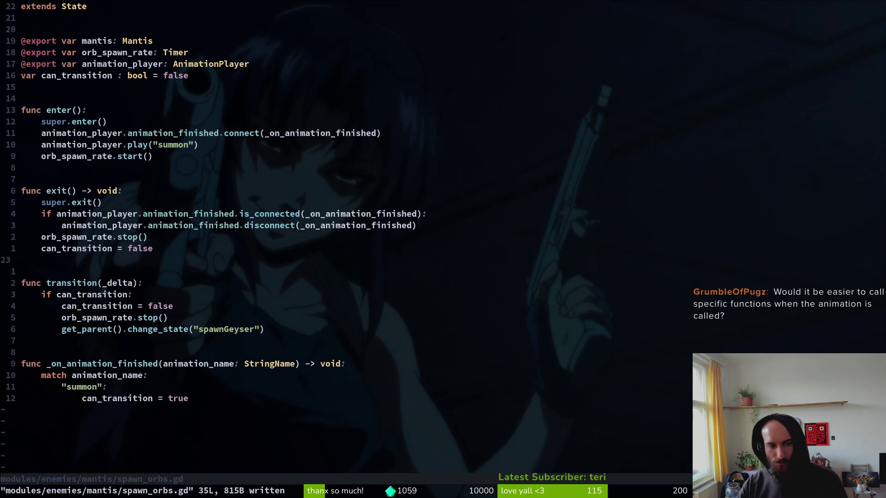
{"action": "key", "text": "k"}
{"action": "key", "text": "k"}
{"action": "key", "text": "k"}
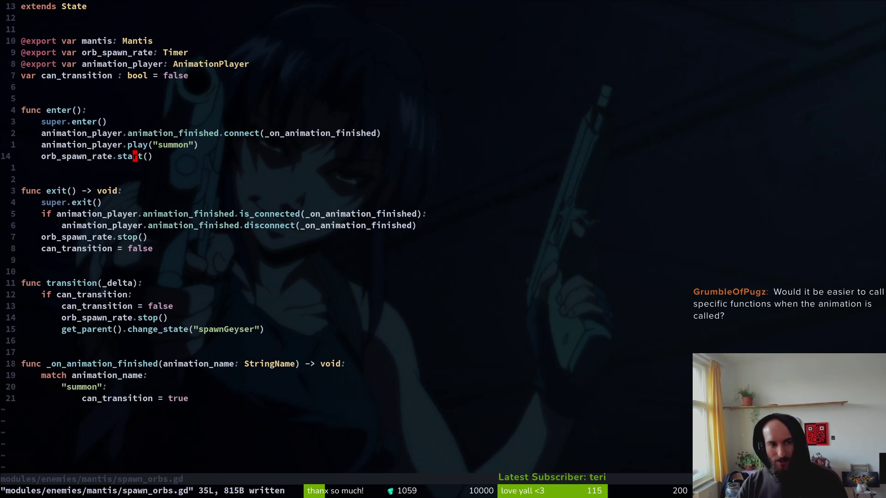
{"action": "type", "text": "oawait "}
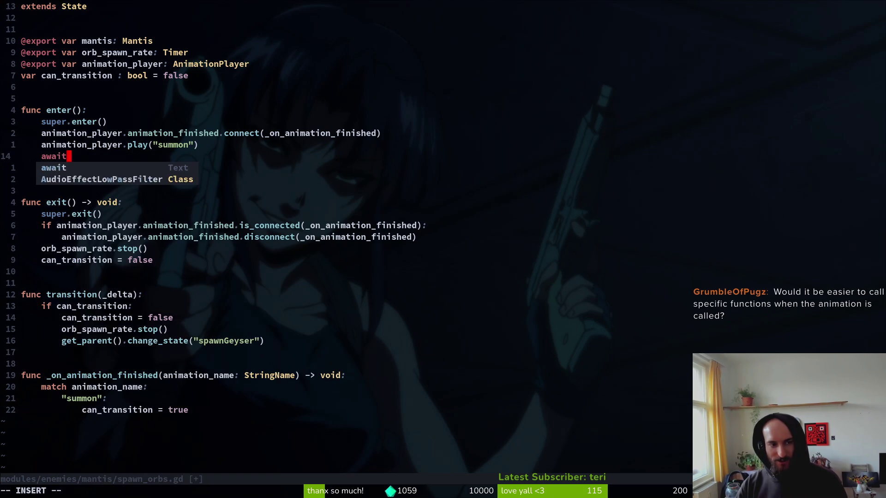
{"action": "type", "text": "anim"}
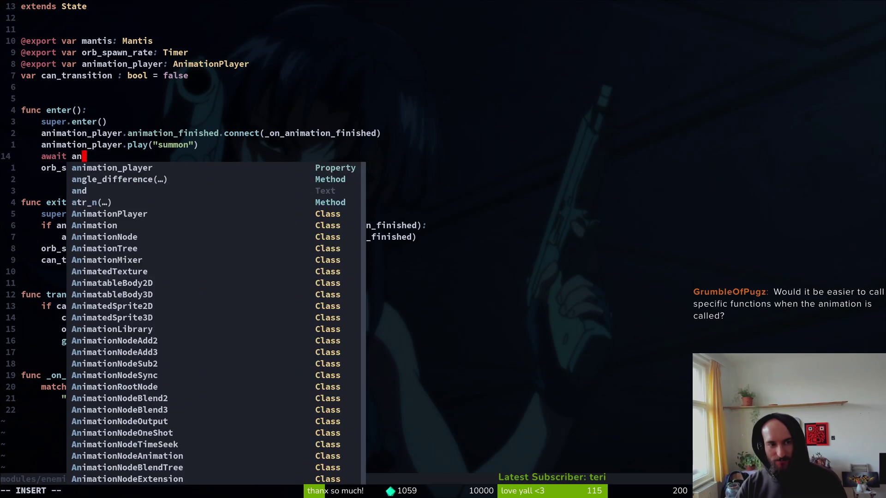
{"action": "key", "text": "Return"}
{"action": "type", "text": ".ani"}
{"action": "key", "text": "Return"}
{"action": "key", "text": "Escape"}
{"action": "type", "text": ":w"}
{"action": "key", "text": "Return"}
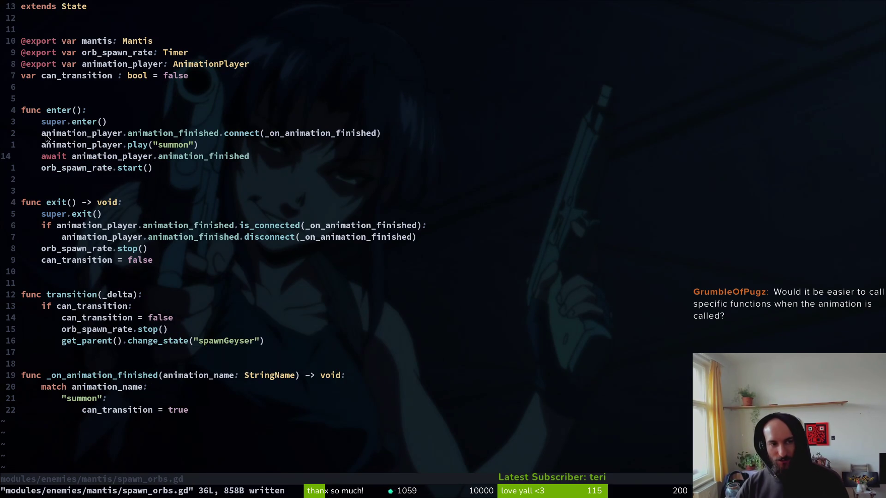
{"action": "mouse_move", "coordinate": [43, 159]}
{"action": "left_mouse_down"}
{"action": "mouse_move", "coordinate": [288, 161]}
{"action": "mouse_move", "coordinate": [50, 161]}
{"action": "left_mouse_up"}
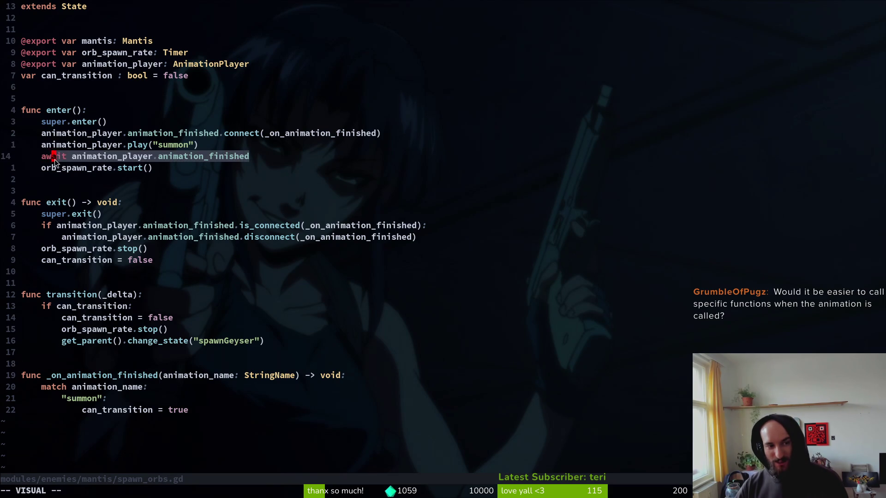
{"action": "left_click", "coordinate": [55, 159]}
{"action": "left_click", "coordinate": [248, 158]}
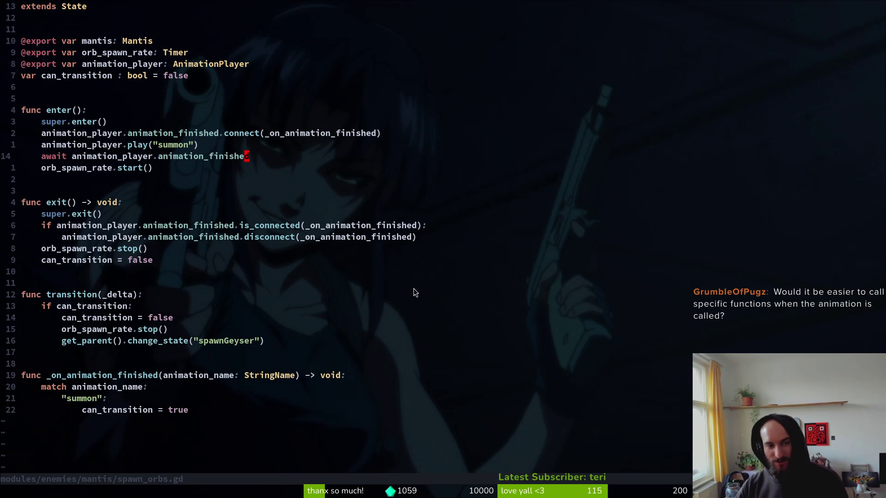
{"action": "left_click_drag", "start_coordinate": [8, 162], "coordinate": [304, 226]}
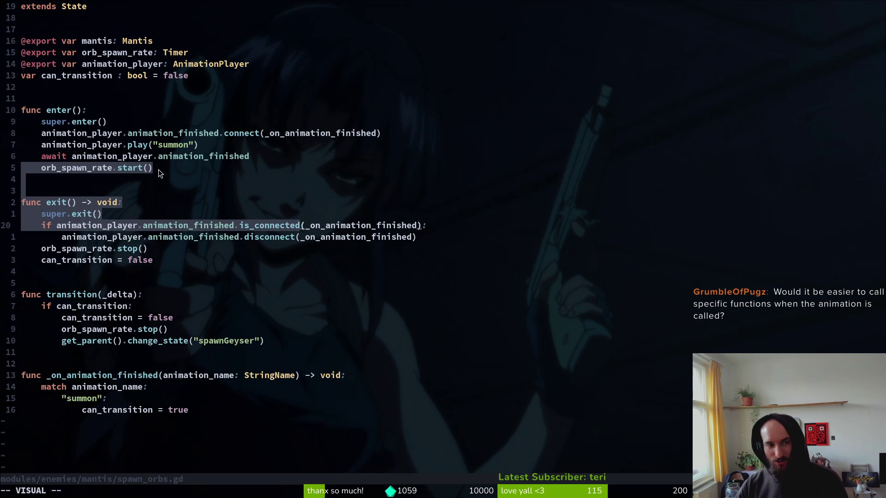
{"action": "left_click", "coordinate": [137, 156]}
{"action": "key", "text": "d"}
{"action": "key", "text": "d"}
{"action": "type", "text": ":w"}
{"action": "key", "text": "Return"}
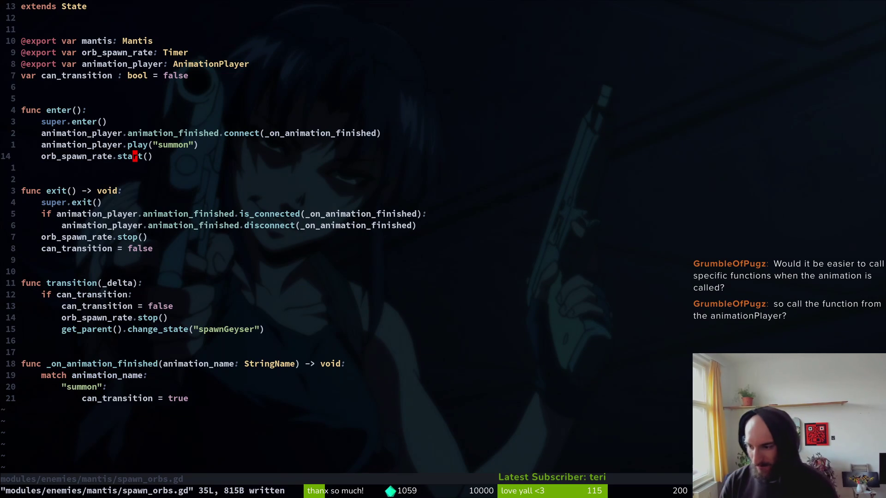
{"action": "type", "text": ":w"}
Step: Save the script and collapse the sprite node in Godot's scene tree
{"action": "key", "text": "Return"}
{"action": "key", "text": "j"}
{"action": "left_click", "coordinate": [123, 266]}
{"action": "key", "text": "alt+Tab"}
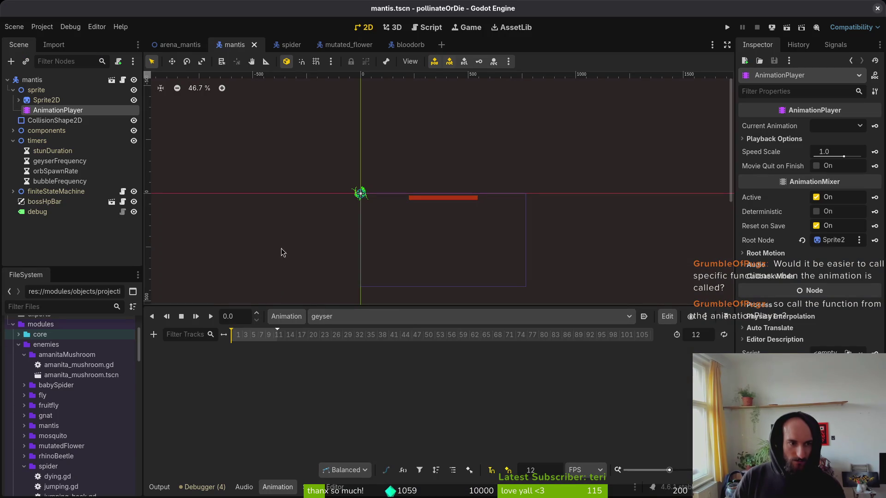
{"action": "left_click", "coordinate": [13, 90]}
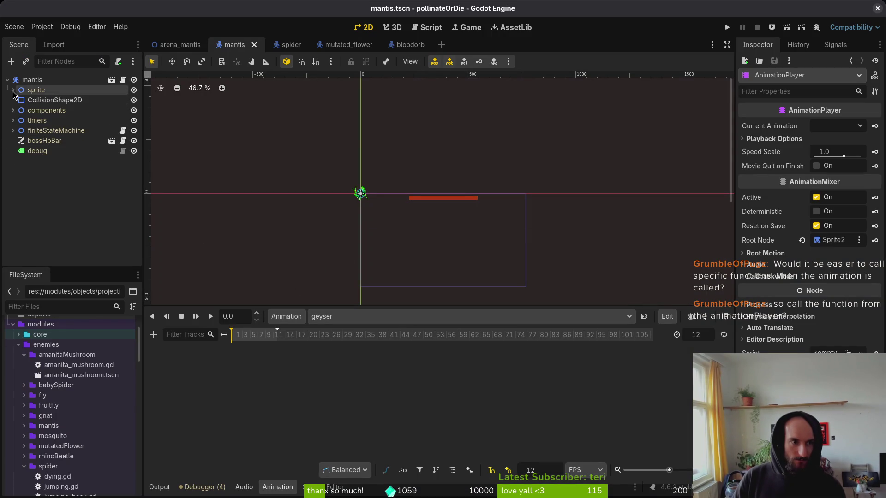
{"action": "key", "text": "alt+Tab"}
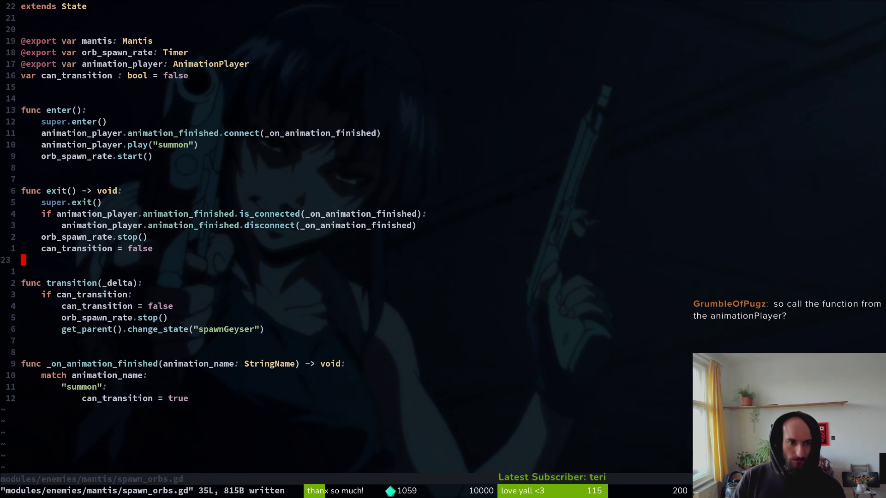
Step: Open spawn_geyser.gd, then switch the mantis AnimationPlayer to the 48-frame summon animation
{"action": "key", "text": "ctrl+6"}
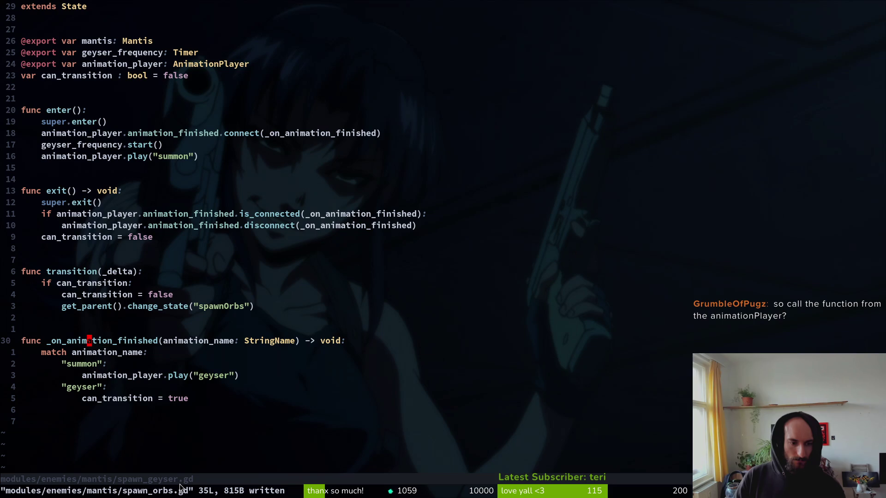
{"action": "key", "text": "alt+Tab"}
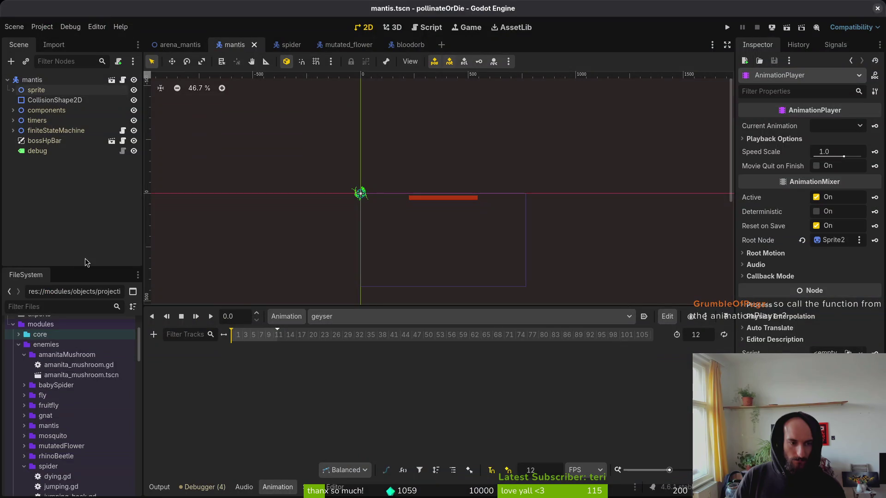
{"action": "left_click", "coordinate": [13, 90]}
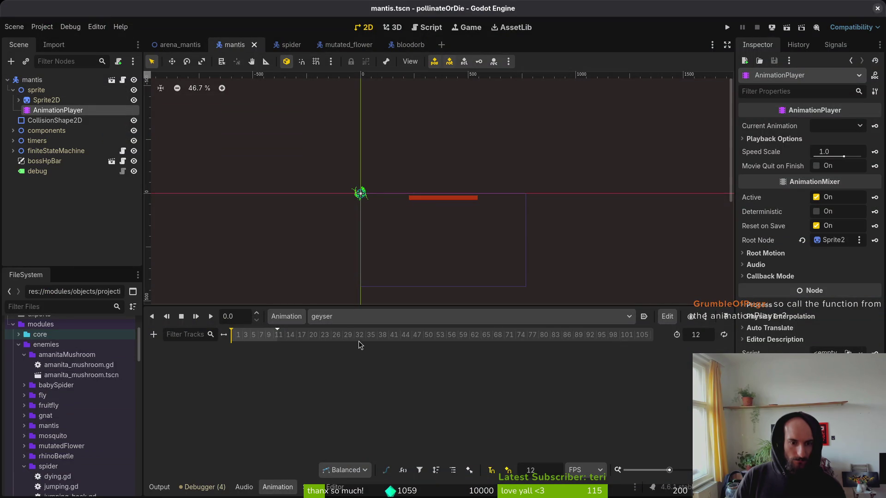
{"action": "left_click", "coordinate": [359, 318]}
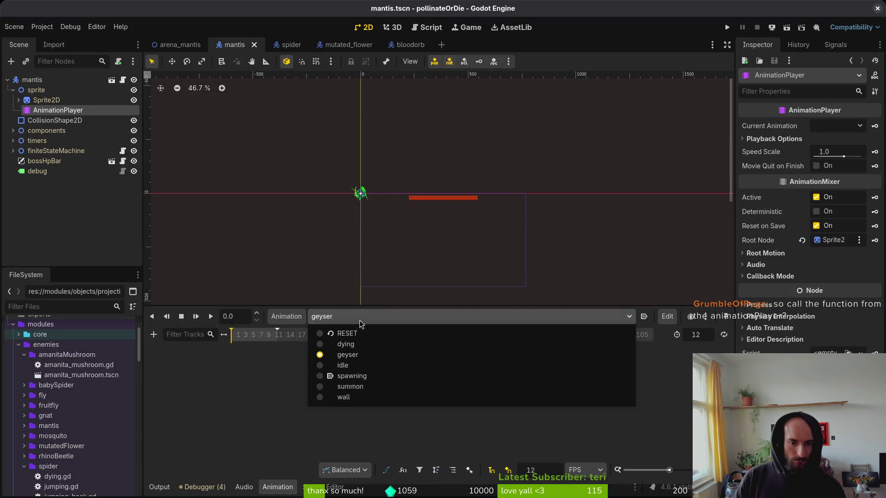
{"action": "left_click", "coordinate": [376, 389]}
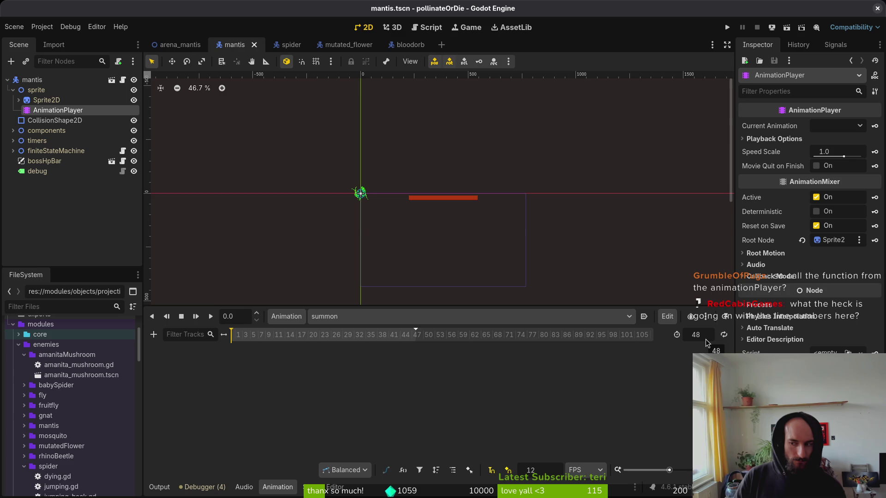
{"action": "key", "text": "alt+Tab"}
{"action": "left_click", "coordinate": [296, 306]}
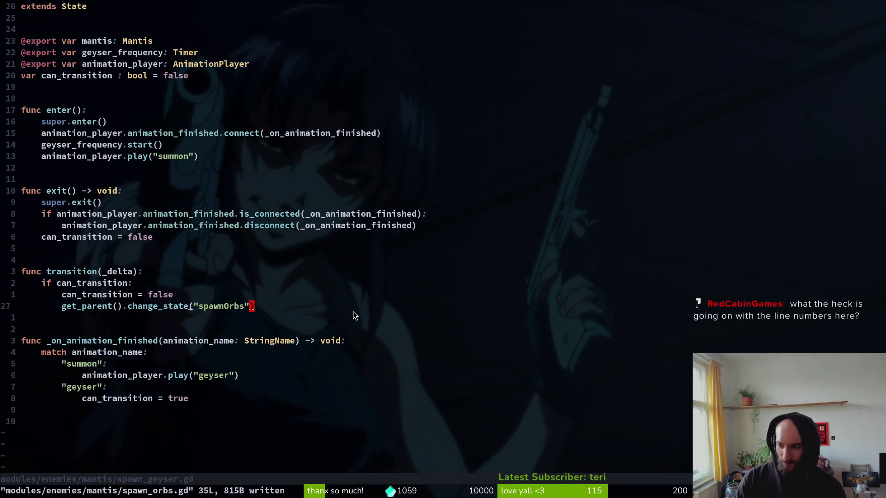
Step: Review the super.exit(), is_connected check and disconnect call in exit(), then save spawn_geyser.gd
{"action": "key", "text": "j"}
{"action": "key", "text": "j"}
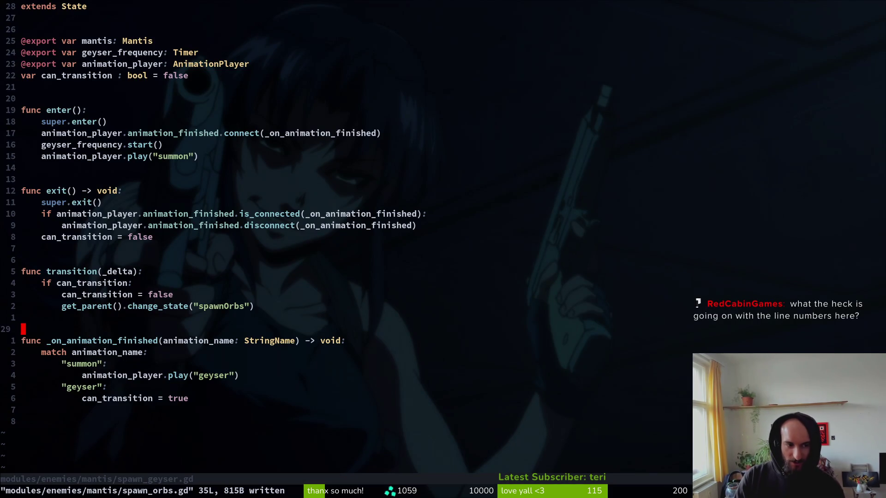
{"action": "key", "text": "k"}
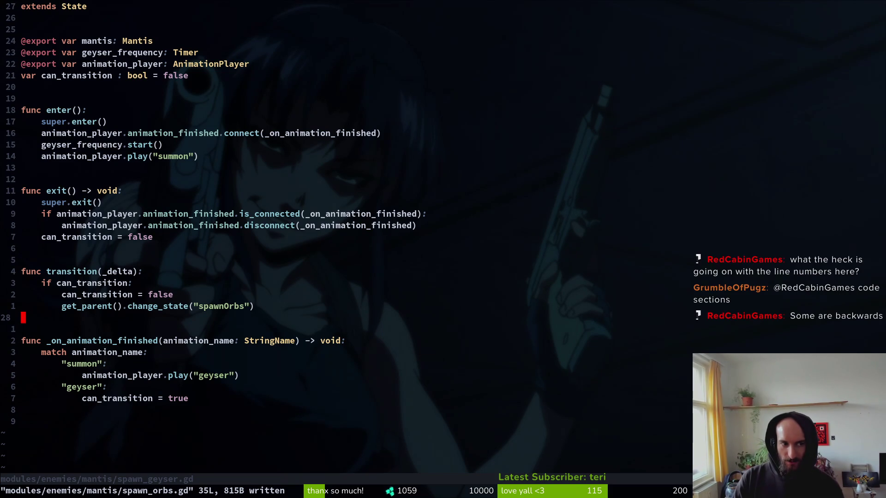
{"action": "key", "text": "1"}
{"action": "key", "text": "0"}
{"action": "key", "text": "k"}
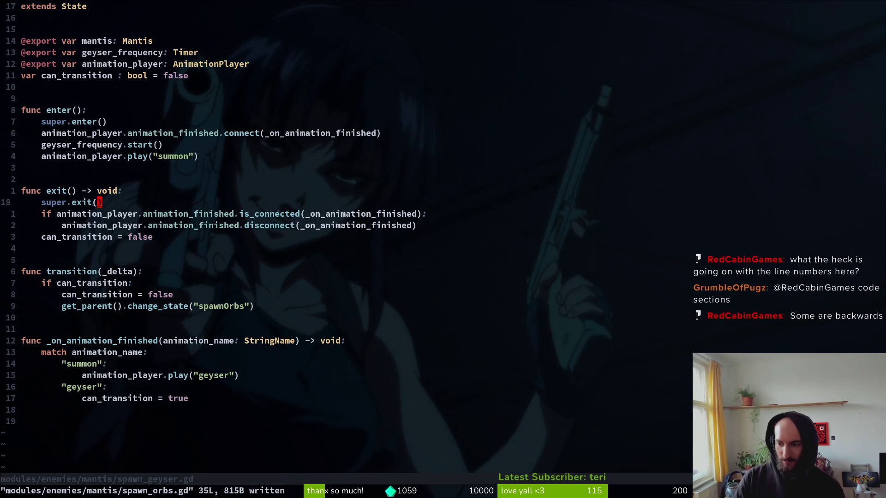
{"action": "key", "text": "j"}
{"action": "key", "text": "j"}
{"action": "key", "text": "j"}
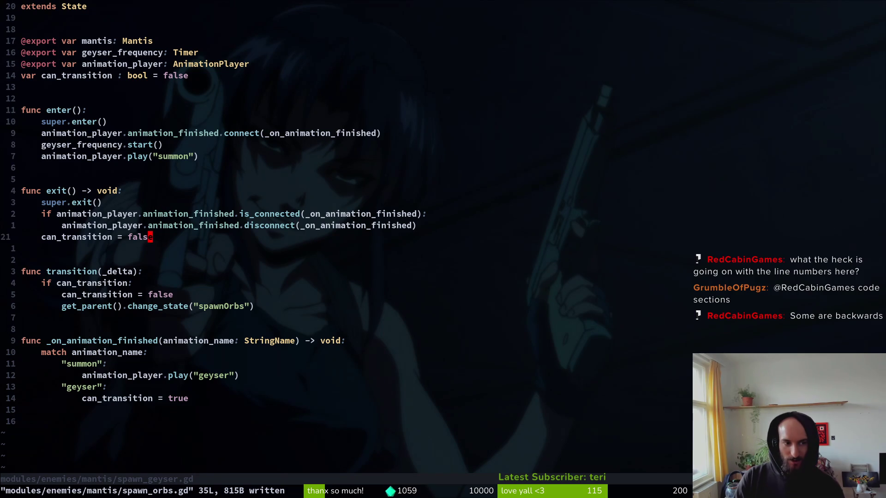
{"action": "key", "text": "k"}
{"action": "key", "text": "k"}
{"action": "key", "text": "k"}
{"action": "key", "text": "k"}
{"action": "key", "text": "k"}
{"action": "key", "text": "k"}
{"action": "key", "text": "k"}
{"action": "key", "text": "j"}
{"action": "key", "text": "j"}
{"action": "key", "text": "j"}
{"action": "key", "text": "j"}
{"action": "key", "text": "j"}
{"action": "key", "text": "j"}
{"action": "key", "text": "%"}
{"action": "key", "text": "j"}
{"action": "key", "text": "j"}
{"action": "key", "text": "j"}
{"action": "key", "text": "j"}
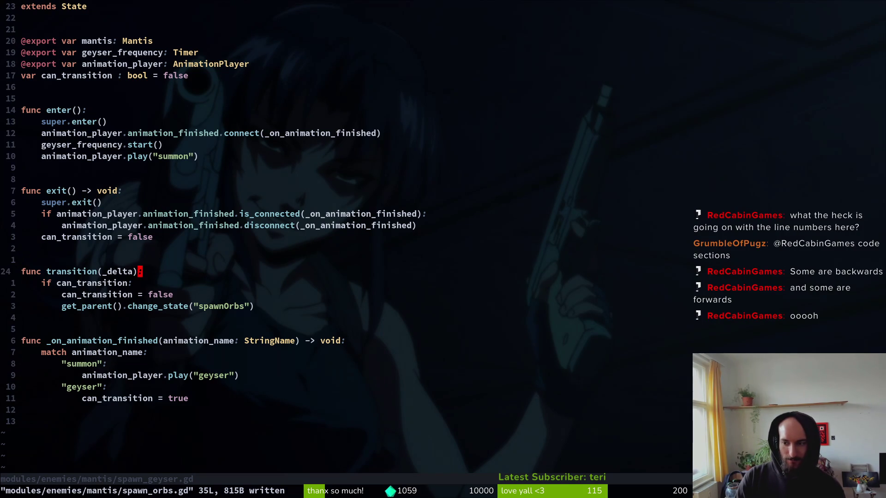
{"action": "key", "text": "k"}
{"action": "key", "text": "k"}
{"action": "key", "text": "k"}
{"action": "key", "text": "k"}
{"action": "key", "text": "k"}
{"action": "key", "text": "j"}
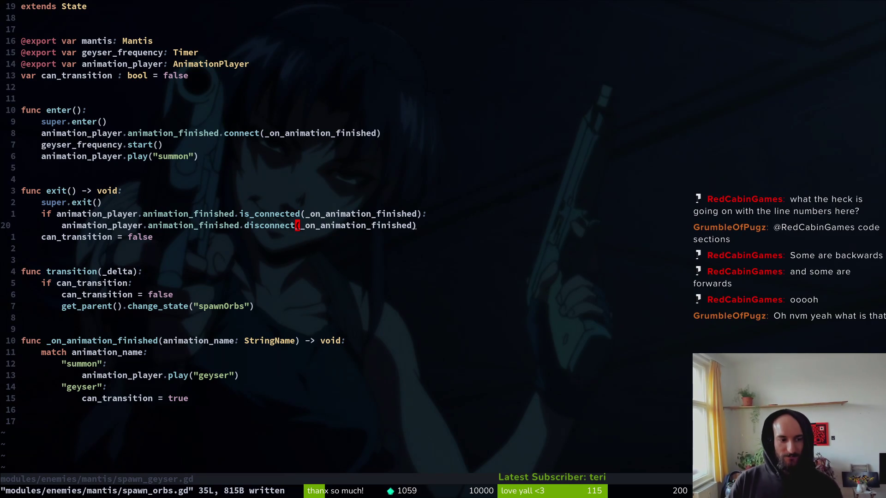
{"action": "type", "text": "15j"}
{"action": "type", "text": ":w"}
{"action": "key", "text": "Return"}
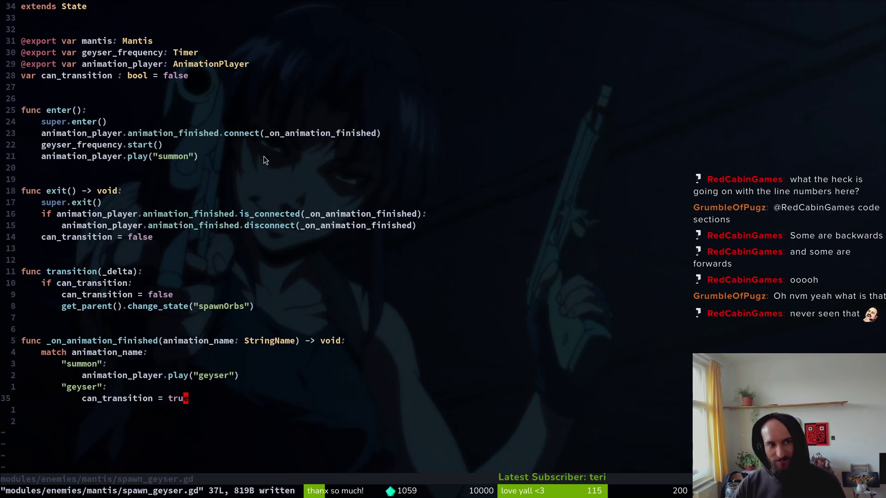
Step: Inspect the can_transition declaration and save spawn_geyser.gd again
{"action": "key", "text": "2"}
{"action": "key", "text": "8"}
{"action": "key", "text": "k"}
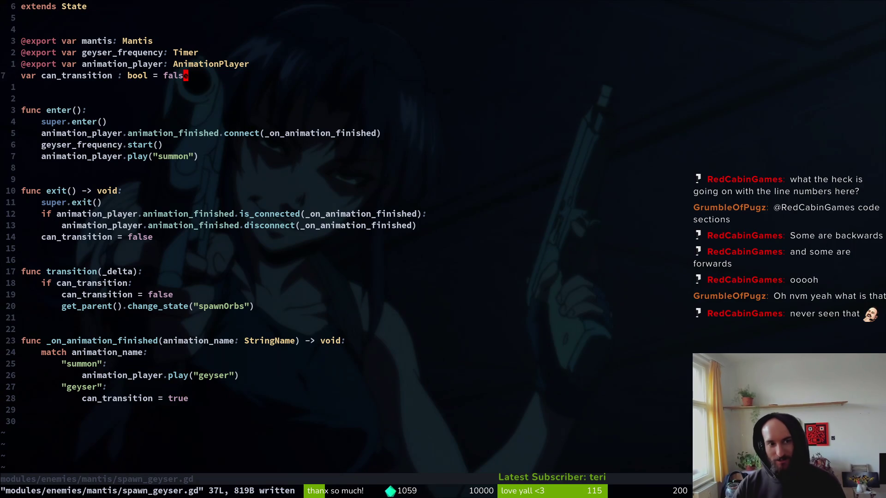
{"action": "key", "text": "V"}
{"action": "key", "text": "y"}
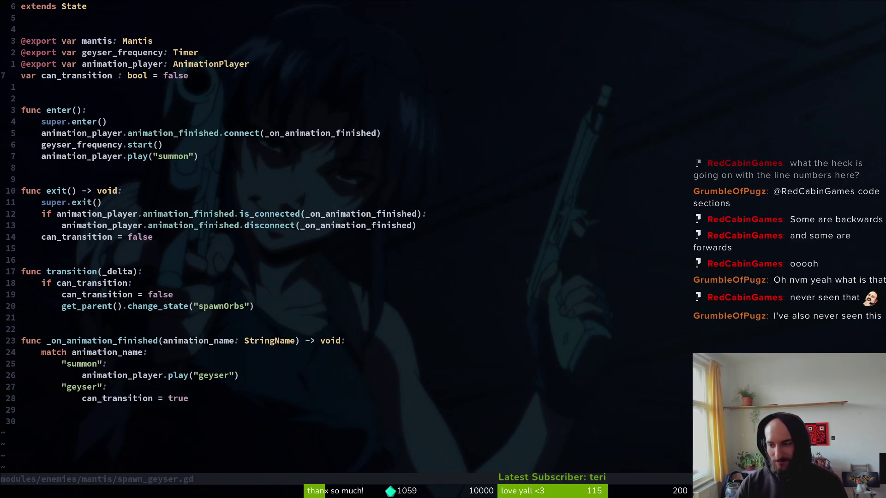
{"action": "type", "text": "23j"}
{"action": "type", "text": ":w"}
{"action": "key", "text": "Return"}
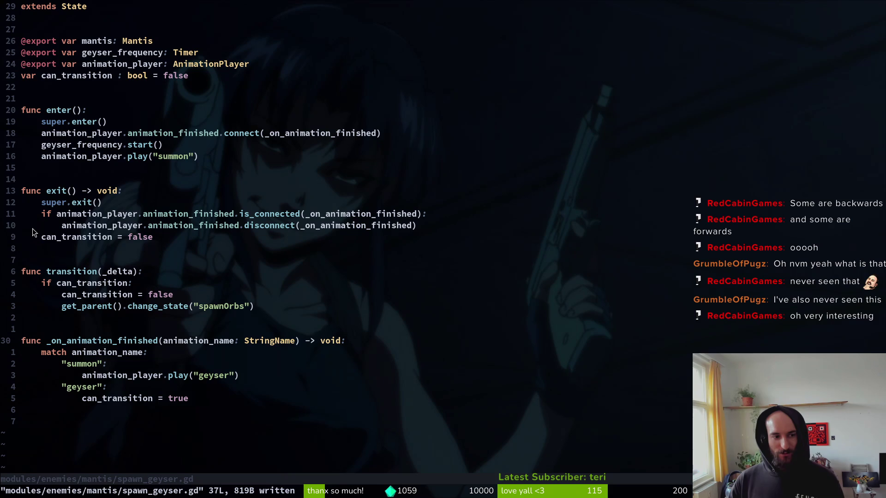
Step: Return to the disconnect call and switch back to the Godot mantis scene
{"action": "key", "text": "1"}
{"action": "key", "text": "0"}
{"action": "key", "text": "k"}
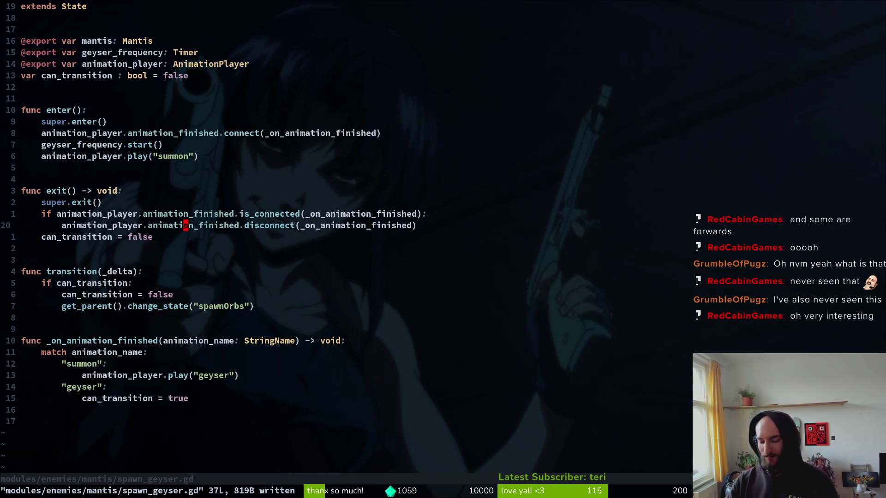
{"action": "key", "text": "ctrl+6"}
{"action": "key", "text": "alt+Tab"}
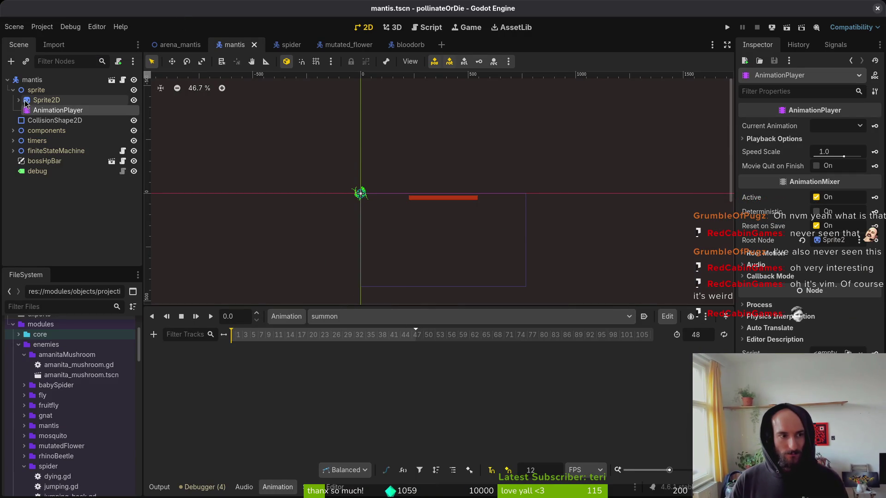
Step: Leave summon as the shown animation and open Neovim's project file finder
{"action": "left_click", "coordinate": [345, 316]}
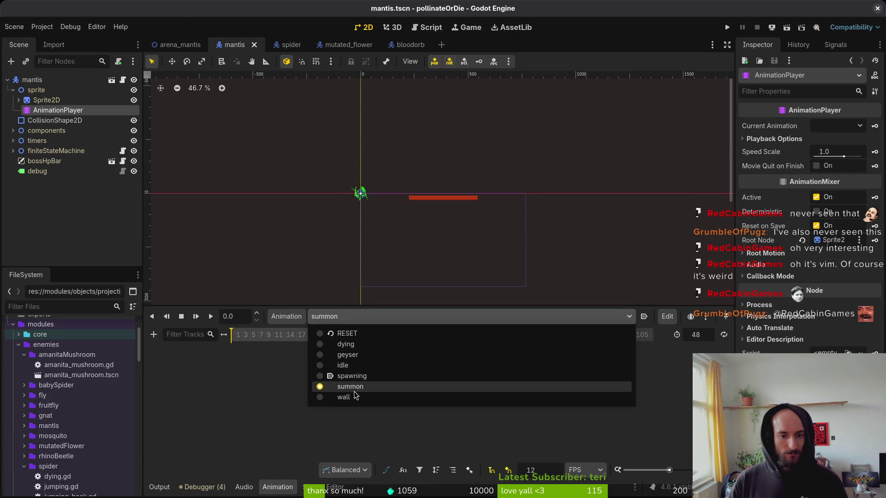
{"action": "left_click", "coordinate": [85, 241]}
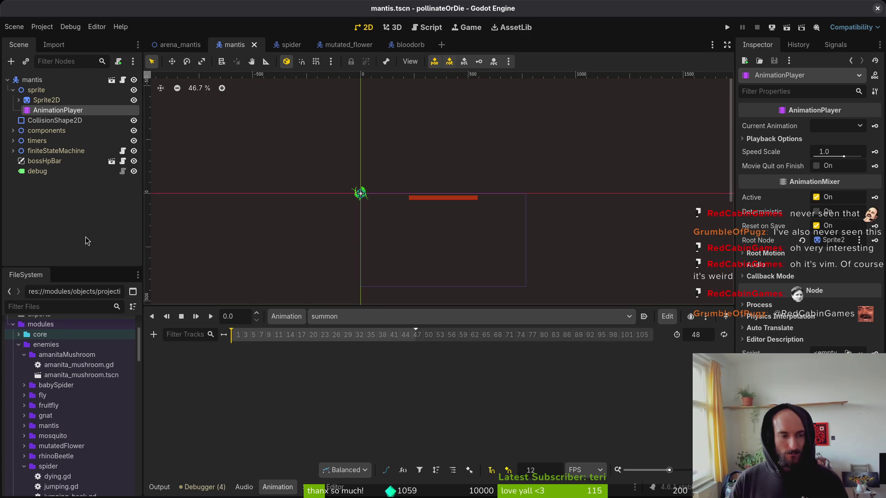
{"action": "key", "text": "alt+Tab"}
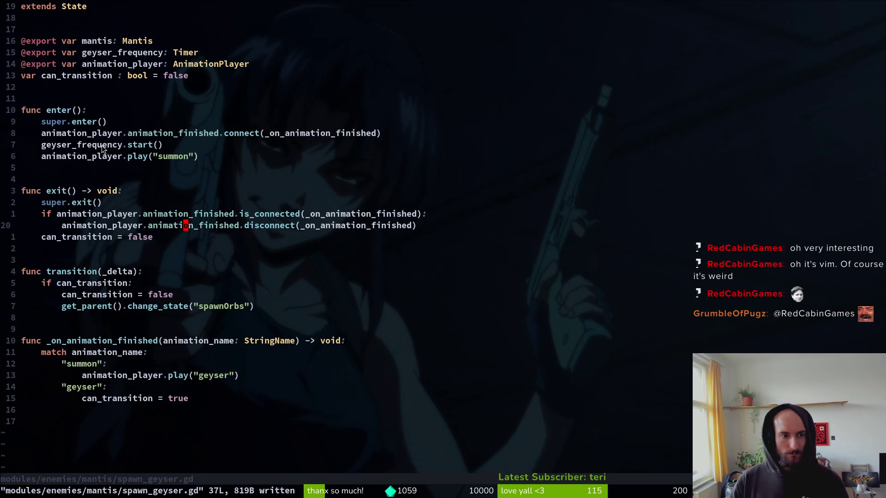
{"action": "key", "text": "ctrl+p"}
Step: Open mantis.gd, delete the geyser_frequency timeout connection line, and save
{"action": "type", "text": "mantmantis"}
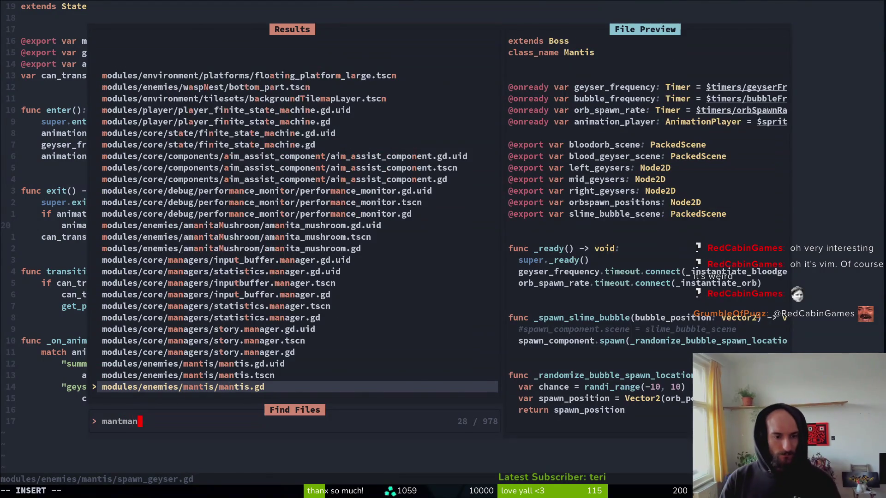
{"action": "key", "text": "Return"}
{"action": "scroll", "coordinate": [113, 114], "scroll_direction": "up", "scroll_amount": 4}
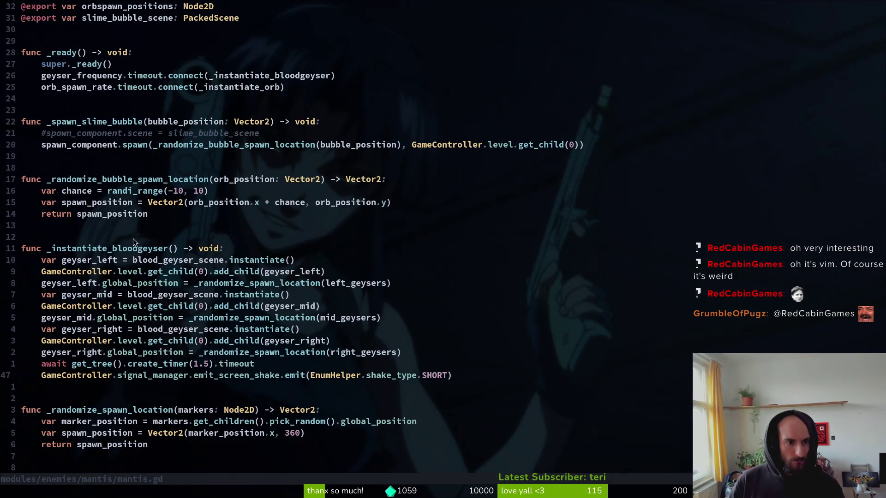
{"action": "left_click", "coordinate": [113, 249]}
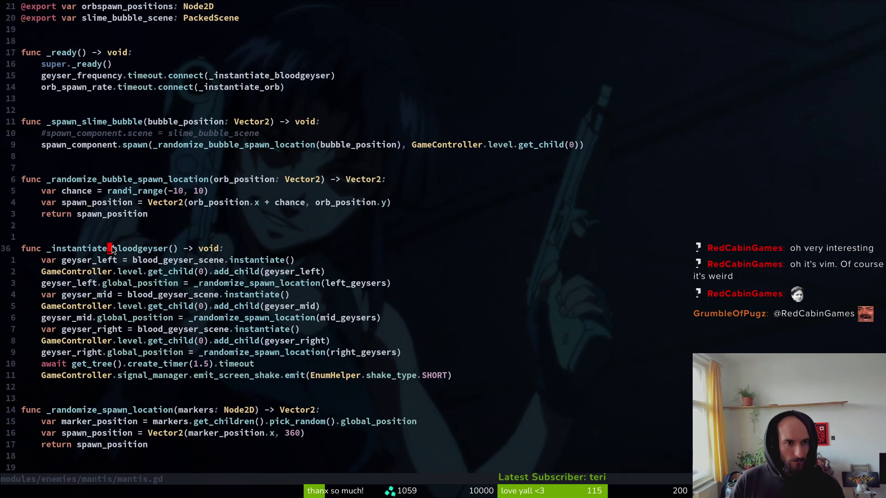
{"action": "left_click", "coordinate": [105, 78]}
{"action": "key", "text": "d"}
{"action": "key", "text": "d"}
{"action": "type", "text": ":w"}
{"action": "key", "text": "Return"}
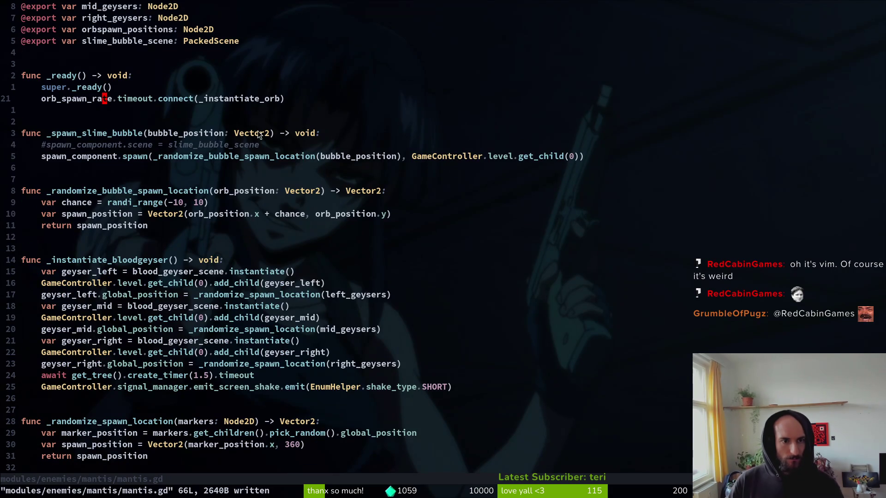
Step: Delete the geyserFrequency timer node from the mantis scene's timers and save the scene
{"action": "key", "text": "alt+Tab"}
{"action": "left_click", "coordinate": [13, 141]}
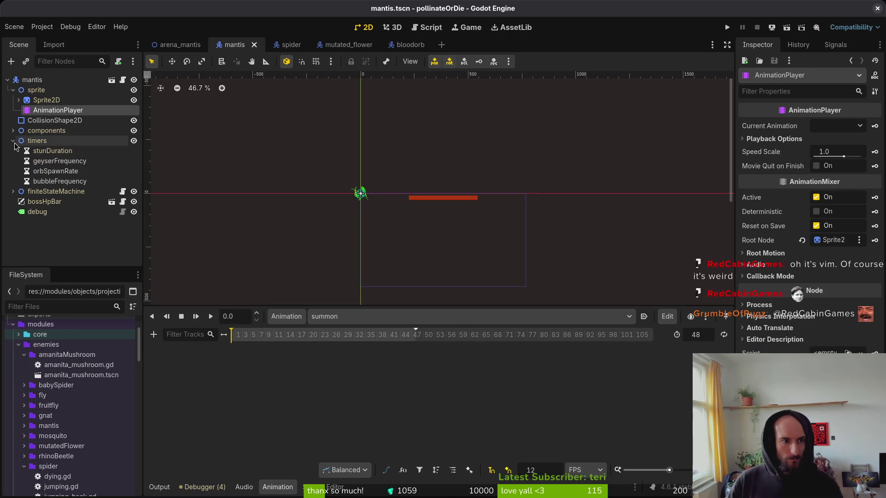
{"action": "left_click", "coordinate": [60, 161]}
{"action": "key", "text": "Delete"}
{"action": "key", "text": "Return"}
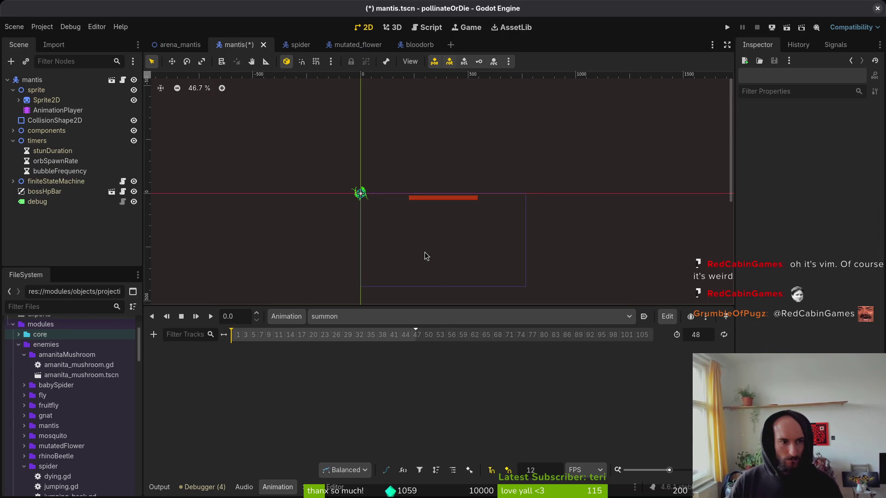
{"action": "key", "text": "ctrl+s"}
{"action": "key", "text": "alt+Tab"}
{"action": "scroll", "coordinate": [167, 122], "scroll_direction": "up", "scroll_amount": 3}
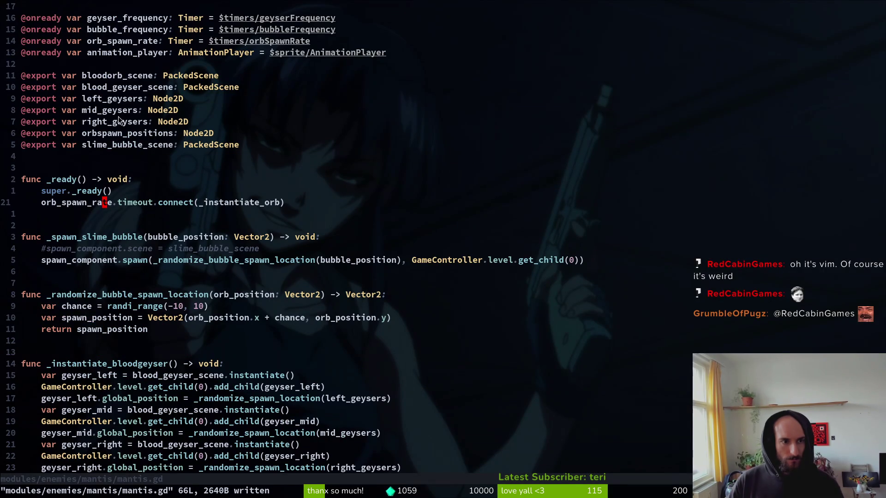
{"action": "scroll", "coordinate": [110, 76], "scroll_direction": "up", "scroll_amount": 1}
{"action": "triple_click", "coordinate": [109, 52]}
{"action": "key", "text": "d"}
{"action": "key", "text": "ctrl+s"}
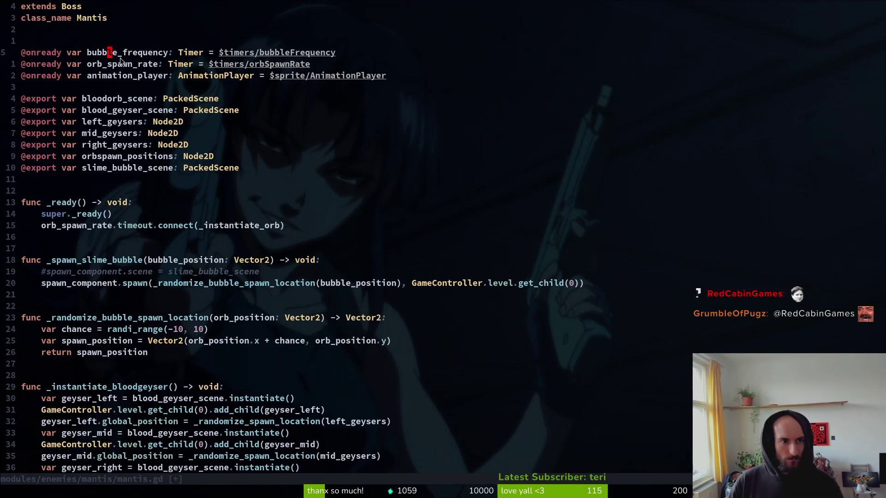
{"action": "scroll", "coordinate": [326, 233], "scroll_direction": "down", "scroll_amount": 11}
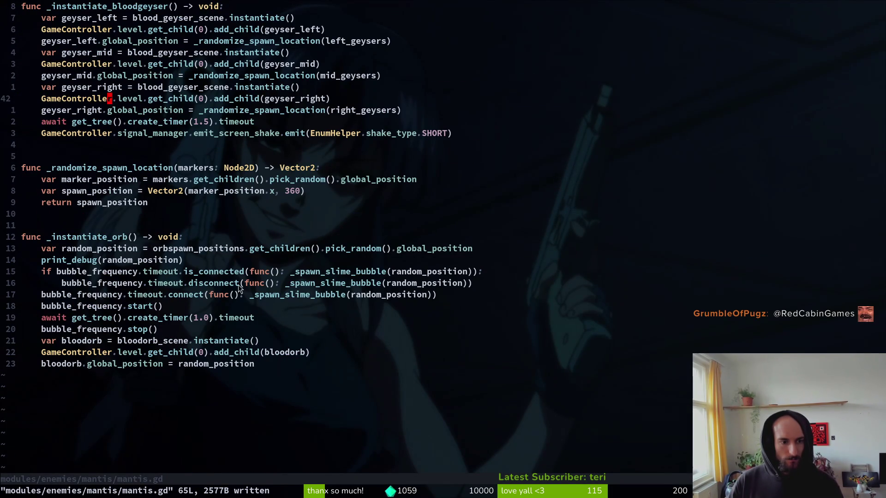
{"action": "scroll", "coordinate": [145, 187], "scroll_direction": "up", "scroll_amount": 6}
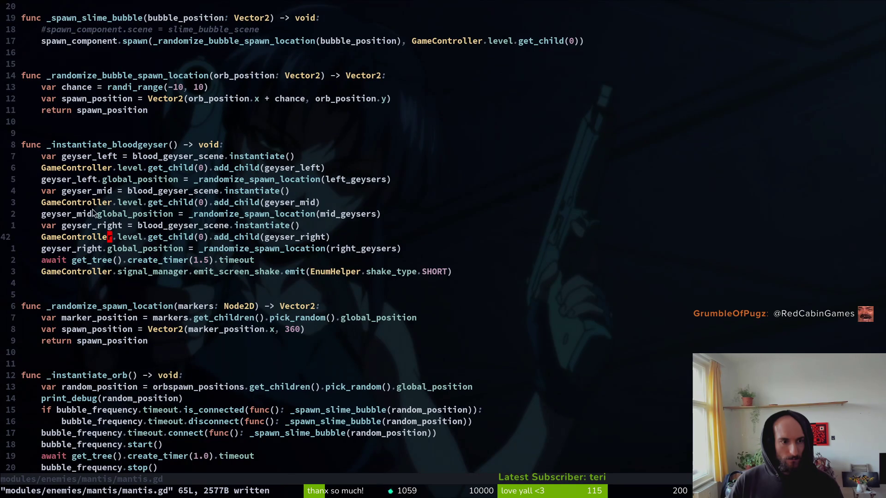
{"action": "scroll", "coordinate": [230, 126], "scroll_direction": "up", "scroll_amount": 2}
{"action": "key", "text": "ctrl+6"}
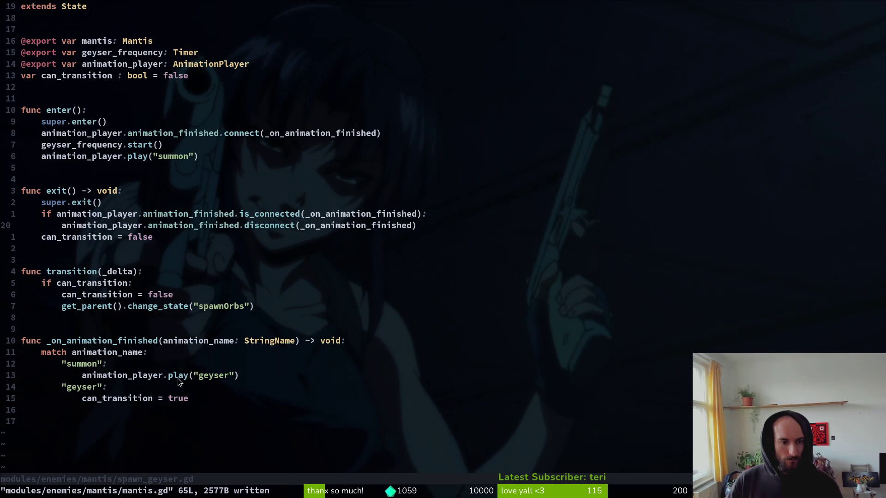
Step: Add a mantis._instantiate_bloodgeyser() call on a new line under the summon branch
{"action": "left_click", "coordinate": [123, 364]}
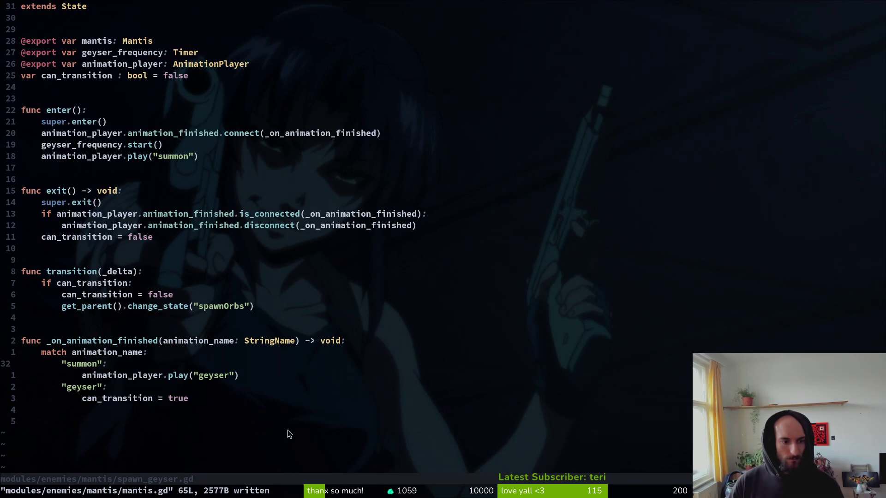
{"action": "type", "text": "omant"}
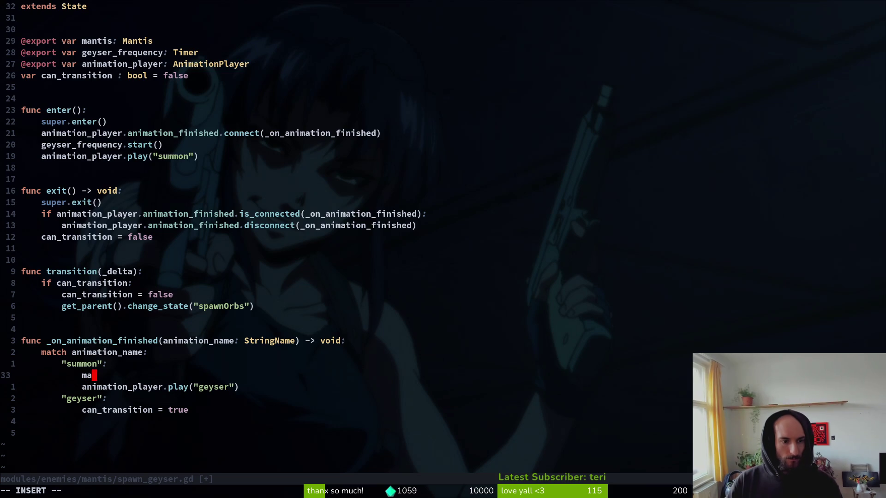
{"action": "type", "text": "is."}
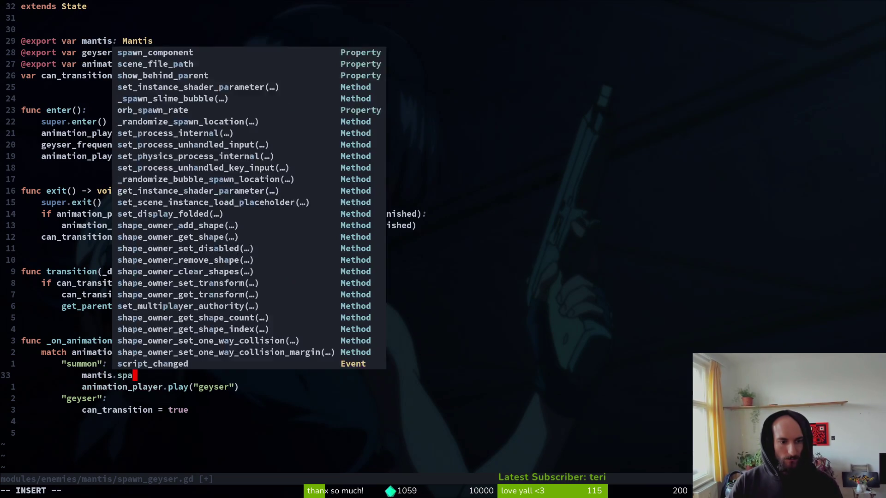
{"action": "type", "text": "_inst"}
{"action": "key", "text": "Tab"}
{"action": "key", "text": "Tab"}
{"action": "key", "text": "Return"}
{"action": "key", "text": "Escape"}
Step: Jump to the bloodgeyser definition in mantis.gd, drop its leading underscore, and save
{"action": "key", "text": "F"}
{"action": "key", "text": "."}
{"action": "key", "text": "w"}
{"action": "key", "text": "g"}
{"action": "key", "text": "d"}
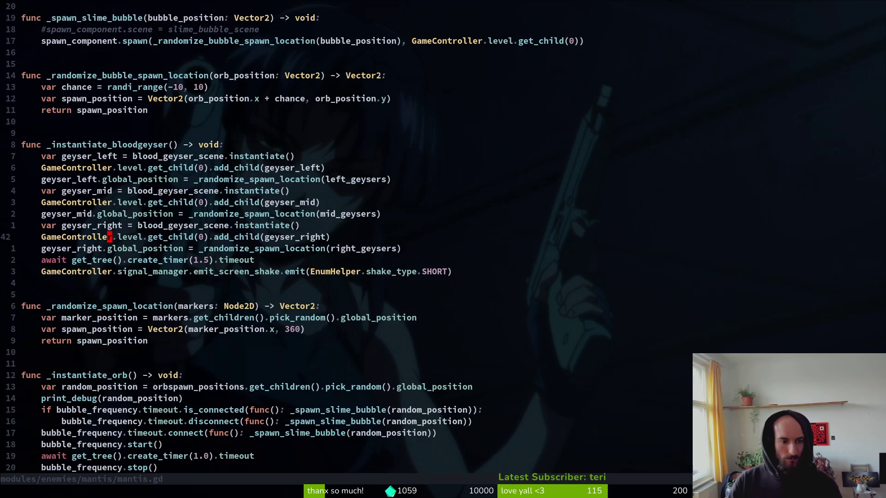
{"action": "key", "text": "j"}
{"action": "key", "text": "k"}
{"action": "key", "text": "k"}
{"action": "key", "text": "k"}
{"action": "key", "text": "F"}
{"action": "key", "text": "_"}
{"action": "key", "text": "s"}
{"action": "key", "text": "Escape"}
{"action": "key", "text": "ctrl+s"}
Step: Remove the underscore from the mantis.instantiate_bloodgeyser call and save spawn_geyser.gd
{"action": "key", "text": "ctrl+o"}
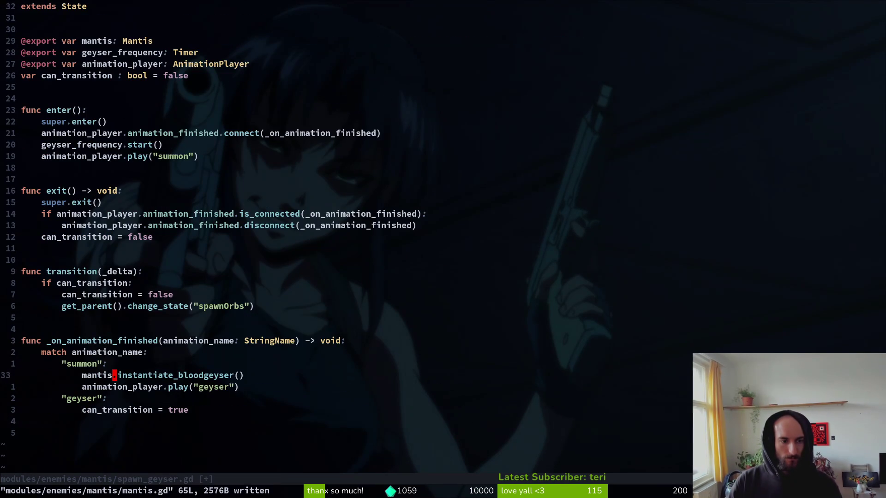
{"action": "key", "text": "x"}
{"action": "key", "text": "ctrl+s"}
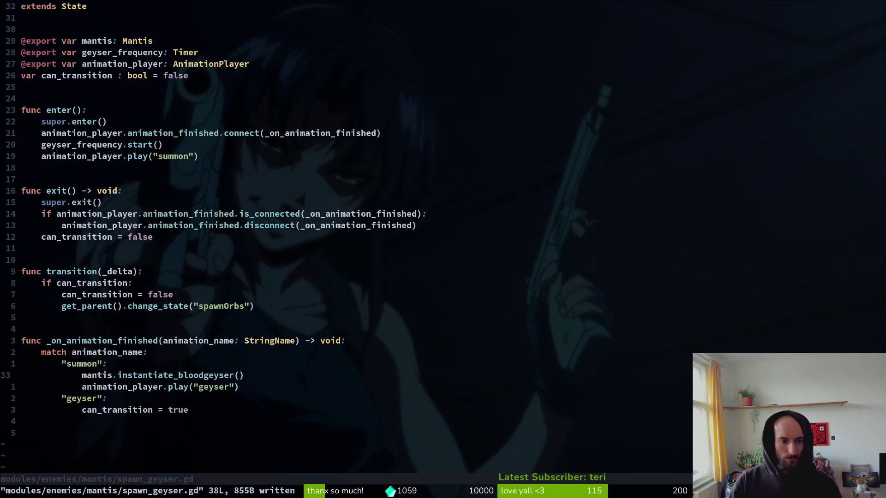
{"action": "key", "text": "j"}
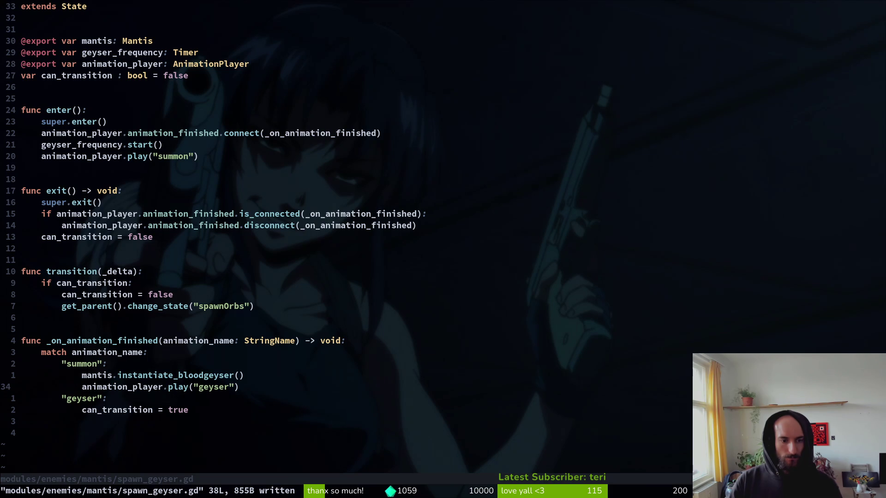
{"action": "key", "text": "ctrl+s"}
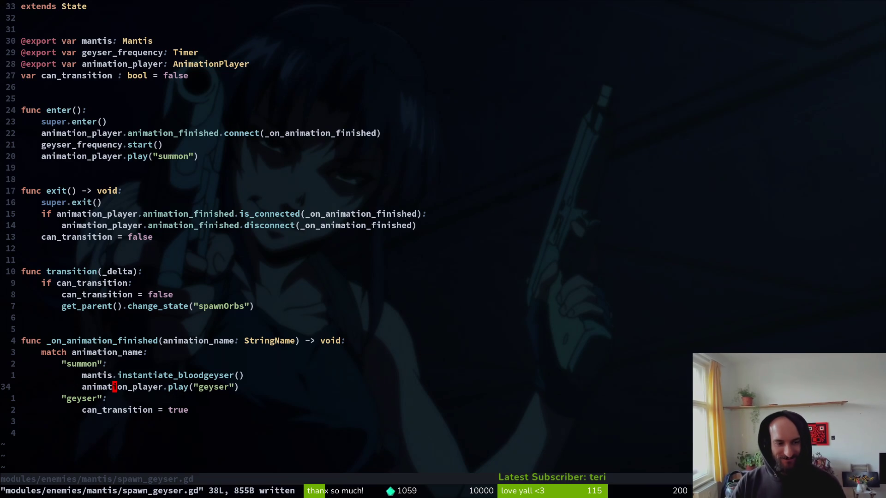
{"action": "key", "text": "k"}
{"action": "key", "text": "k"}
{"action": "key", "text": "k"}
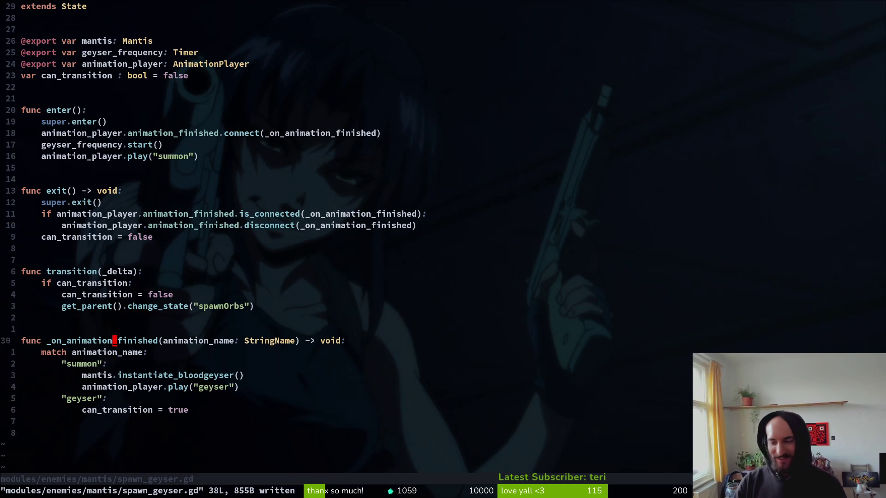
{"action": "key", "text": "k"}
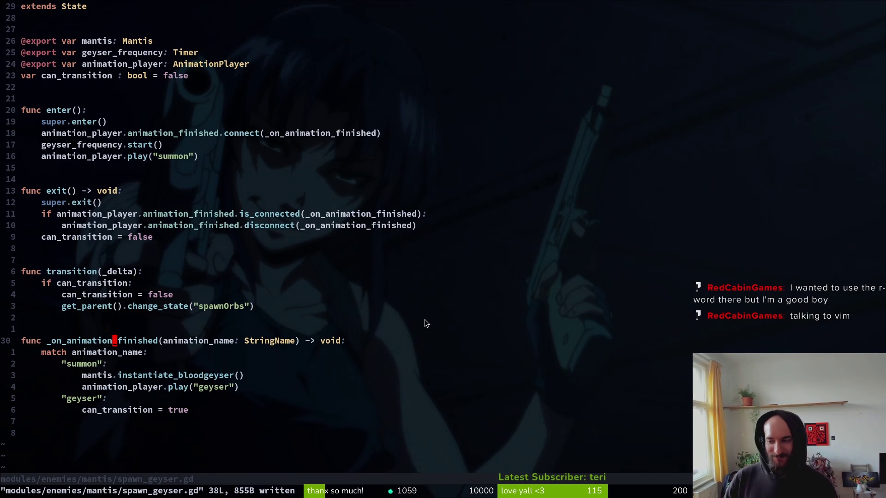
{"action": "left_click", "coordinate": [101, 239]}
Step: Save spawn_geyser.gd with :w after moving to the summon animation line
{"action": "left_click", "coordinate": [79, 169]}
{"action": "left_click_drag", "start_coordinate": [78, 169], "coordinate": [96, 156]}
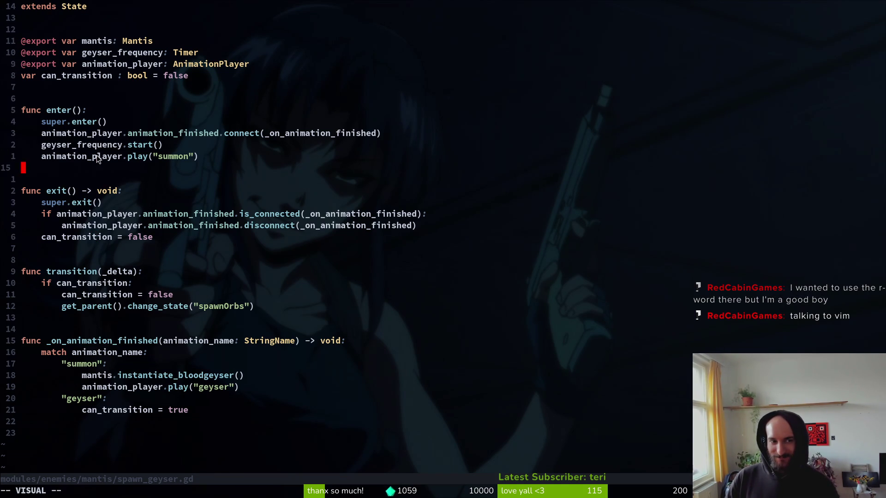
{"action": "left_click", "coordinate": [96, 156]}
{"action": "type", "text": ":w"}
{"action": "key", "text": "Return"}
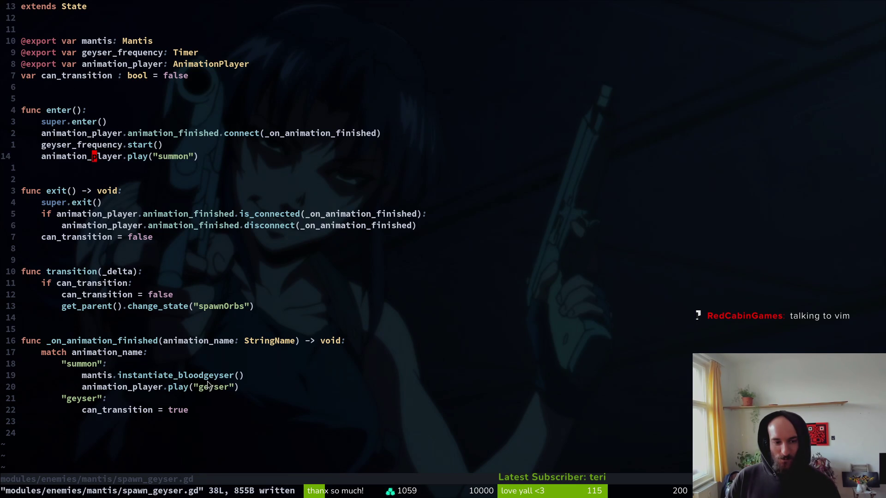
Step: Check instantiate_bloodgeyser's definition in mantis.gd, then open spawn_orbs.gd and switch to Godot
{"action": "left_click", "coordinate": [190, 388]}
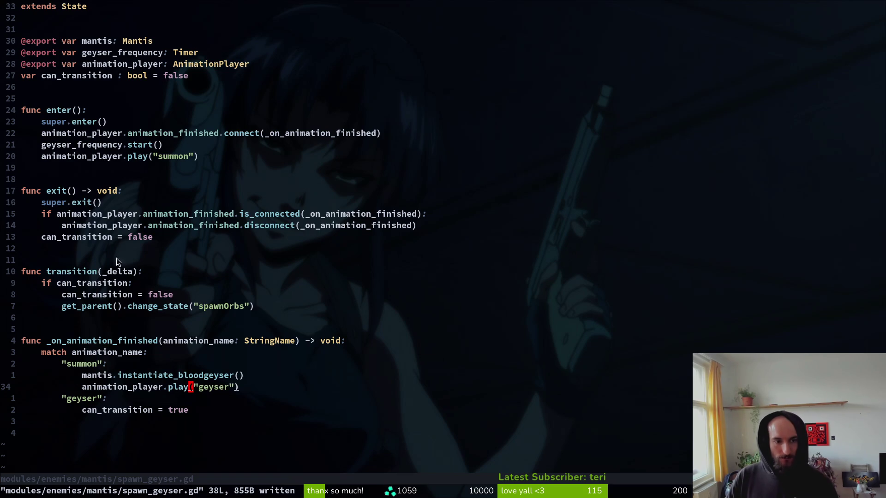
{"action": "key", "text": "k"}
{"action": "key", "text": "g"}
{"action": "key", "text": "d"}
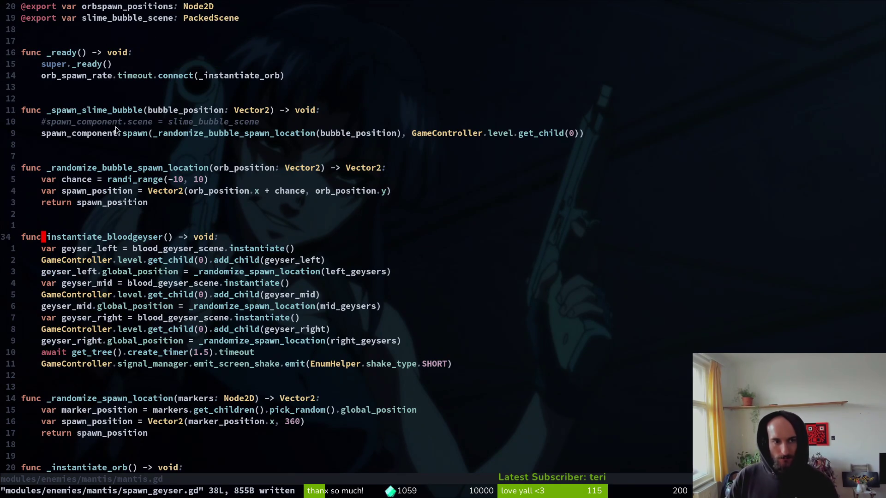
{"action": "key", "text": "ctrl+o"}
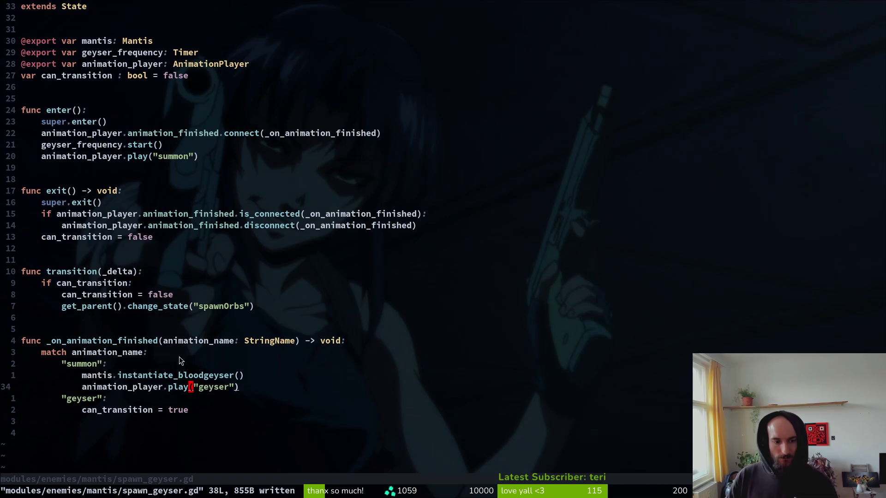
{"action": "type", "text": "spawn"}
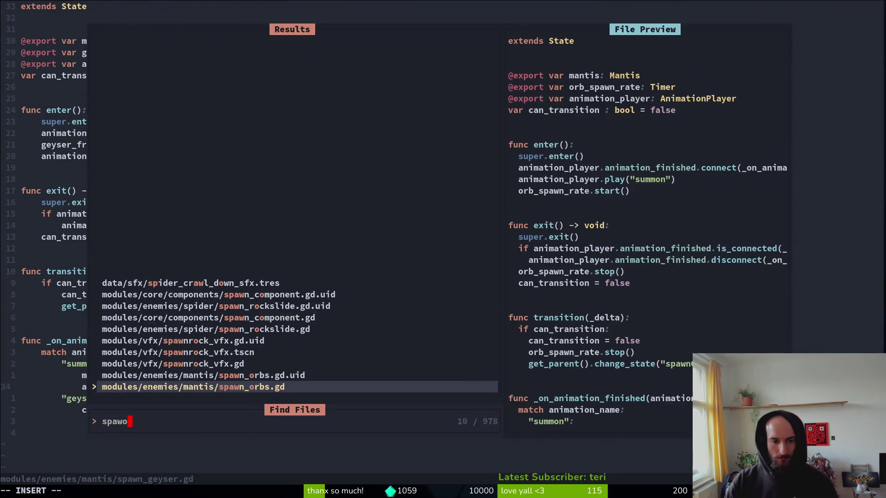
{"action": "key", "text": "Return"}
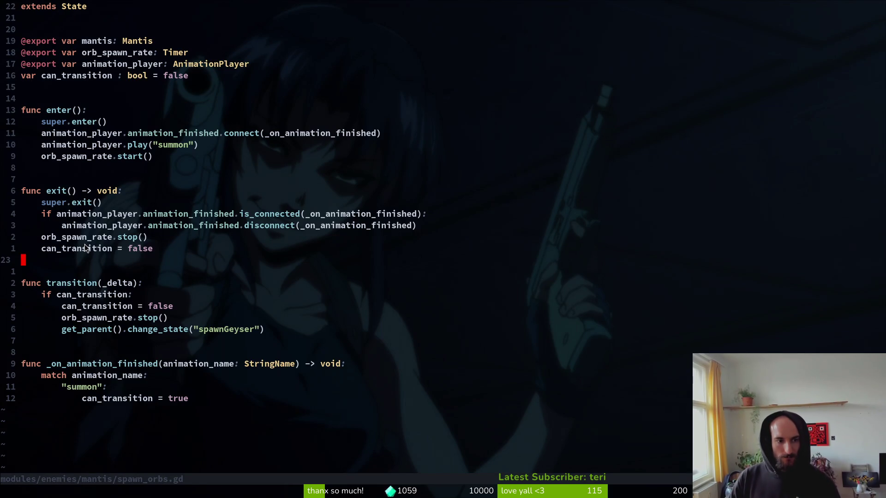
{"action": "key", "text": "alt+Tab"}
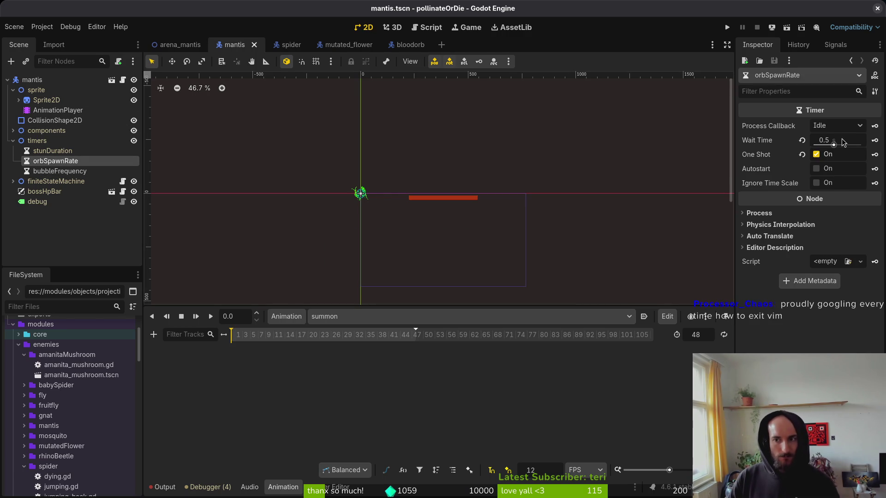
Step: Turn off One Shot on orbSpawnRate, save, run the game, and load mantis from debug level select
{"action": "left_click", "coordinate": [828, 154]}
{"action": "key", "text": "ctrl+s"}
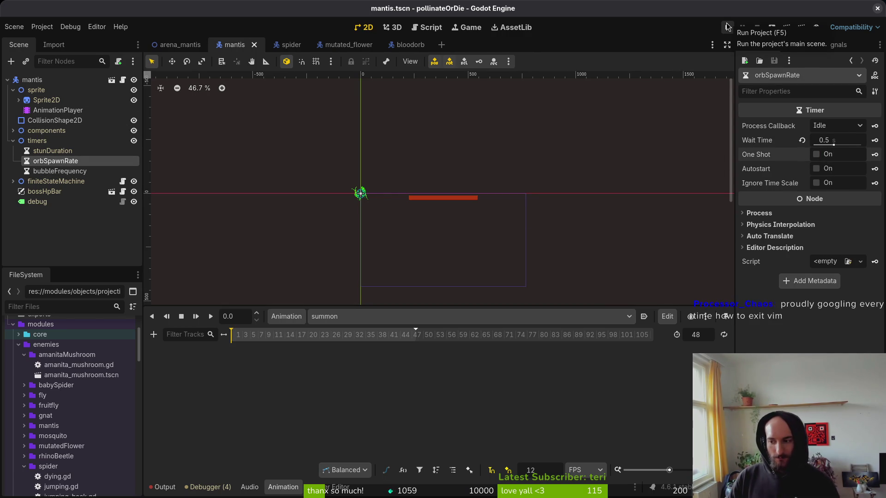
{"action": "left_click", "coordinate": [728, 27]}
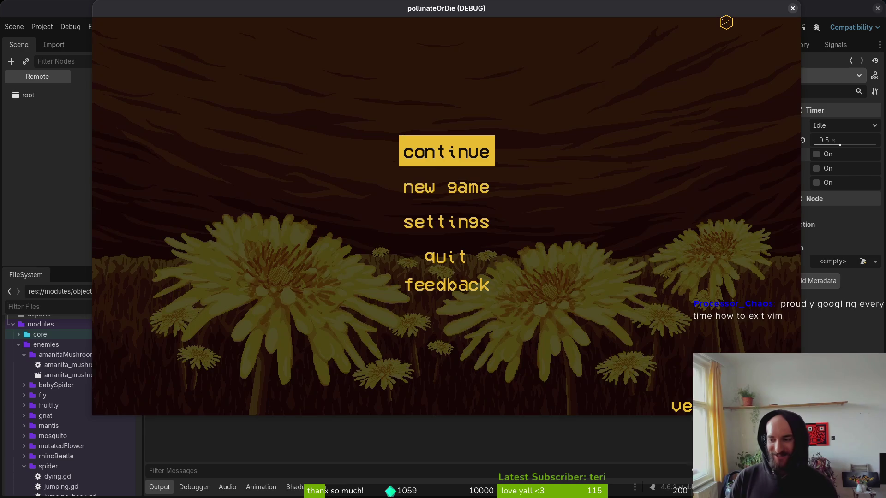
{"action": "key", "text": "Return"}
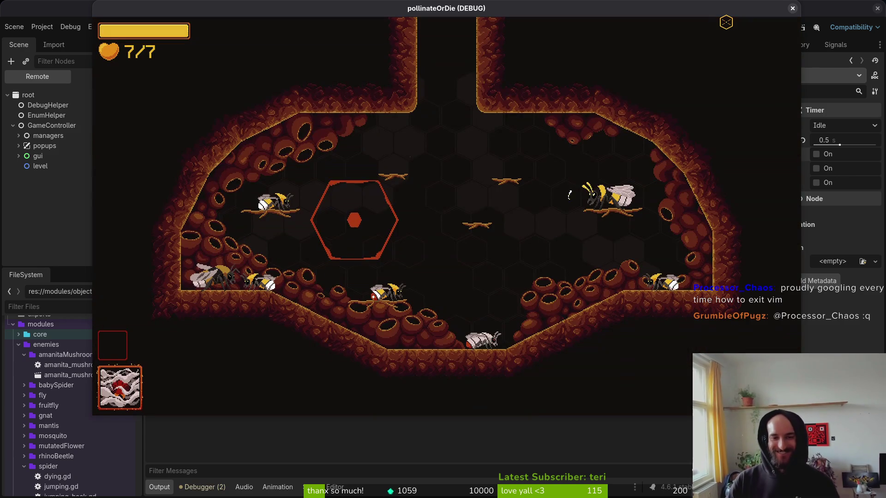
{"action": "key", "text": "F1"}
{"action": "key", "text": "Down"}
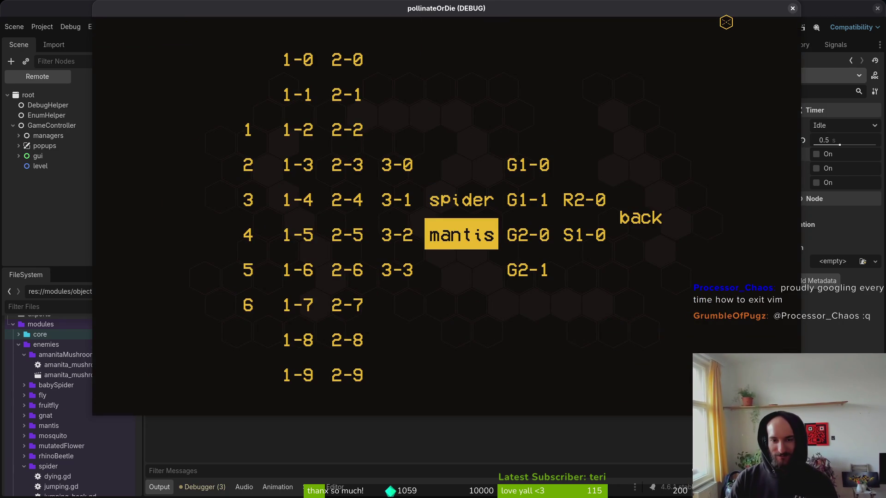
{"action": "key", "text": "Return"}
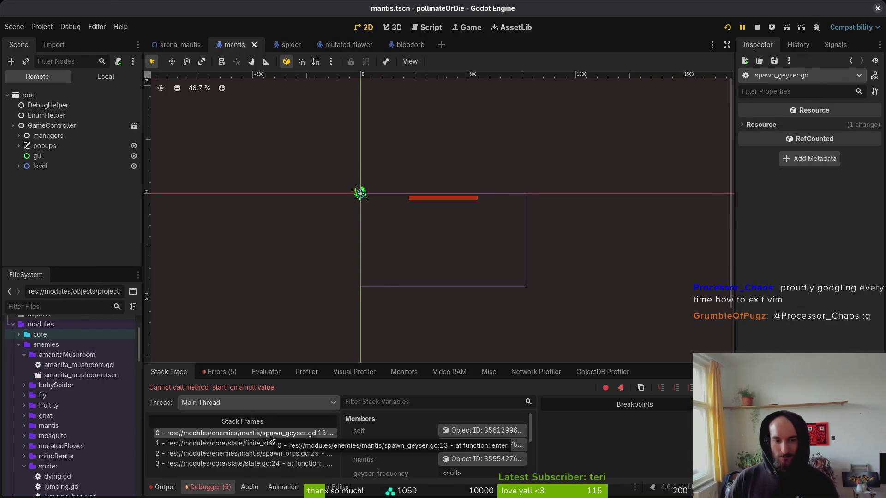
Step: Delete the geyser_frequency.start() line from spawn_geyser.gd's enter() after undoing and redoing edits
{"action": "key", "text": "alt+Tab"}
{"action": "key", "text": "ctrl+6"}
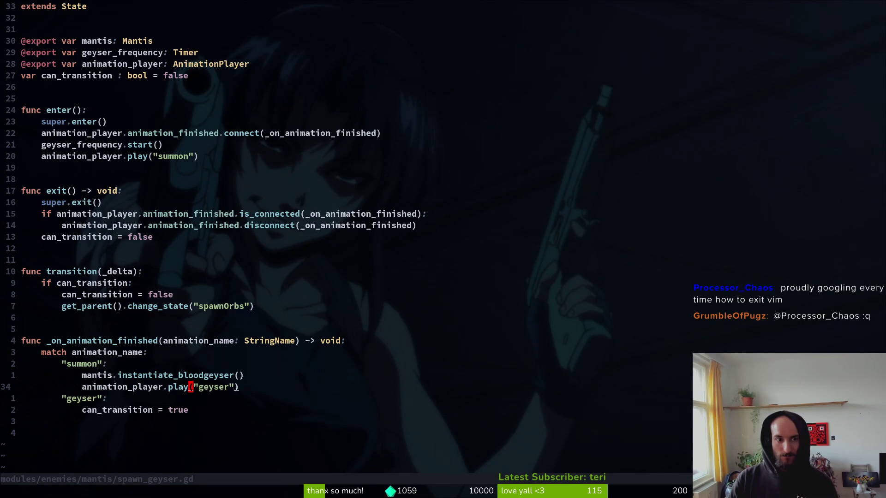
{"action": "key", "text": "u"}
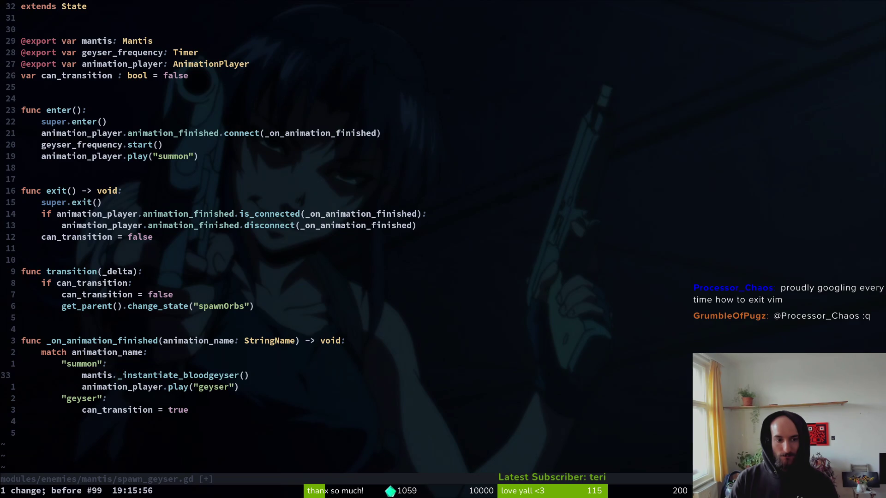
{"action": "key", "text": "u"}
{"action": "key", "text": "u"}
{"action": "key", "text": "u"}
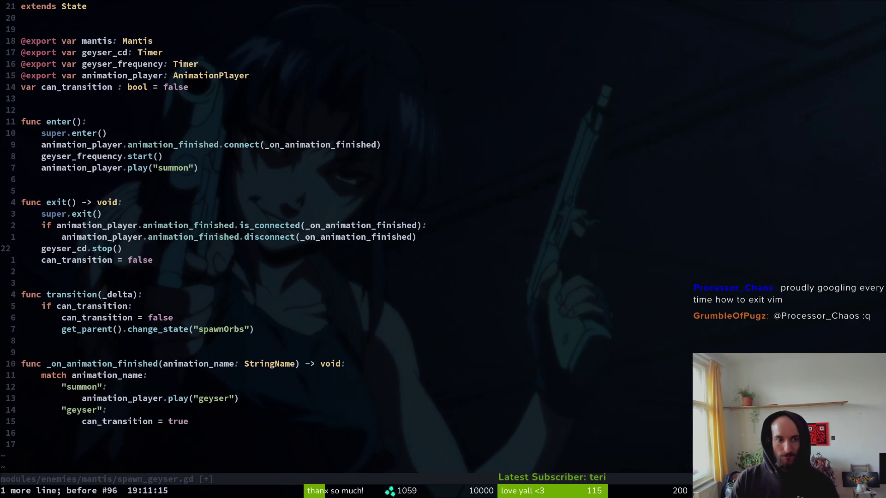
{"action": "key", "text": "ctrl+r"}
{"action": "key", "text": "ctrl+r"}
{"action": "key", "text": "ctrl+r"}
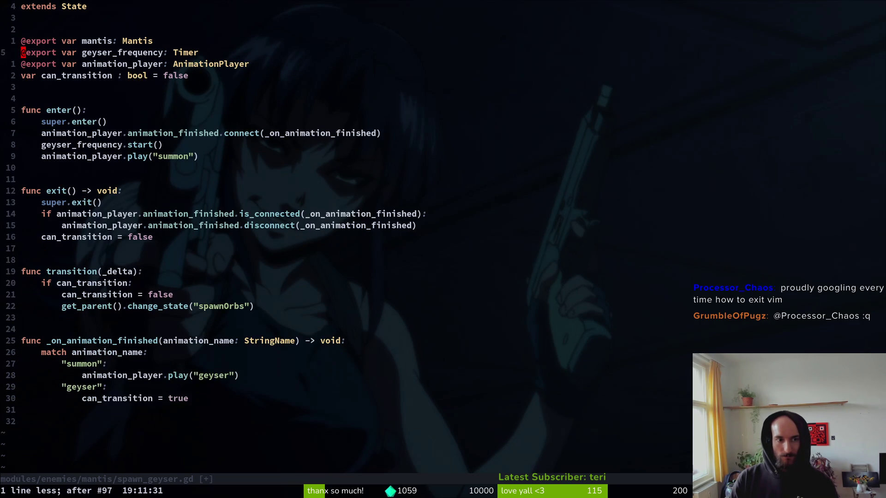
{"action": "key", "text": "2"}
{"action": "key", "text": "0"}
{"action": "key", "text": "k"}
{"action": "key", "text": "d"}
{"action": "key", "text": "d"}
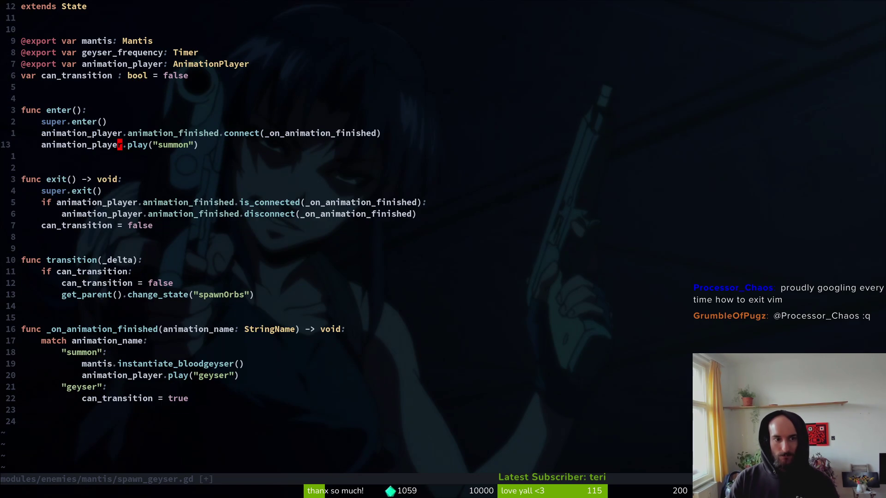
{"action": "type", "text": ":w"}
{"action": "key", "text": "Return"}
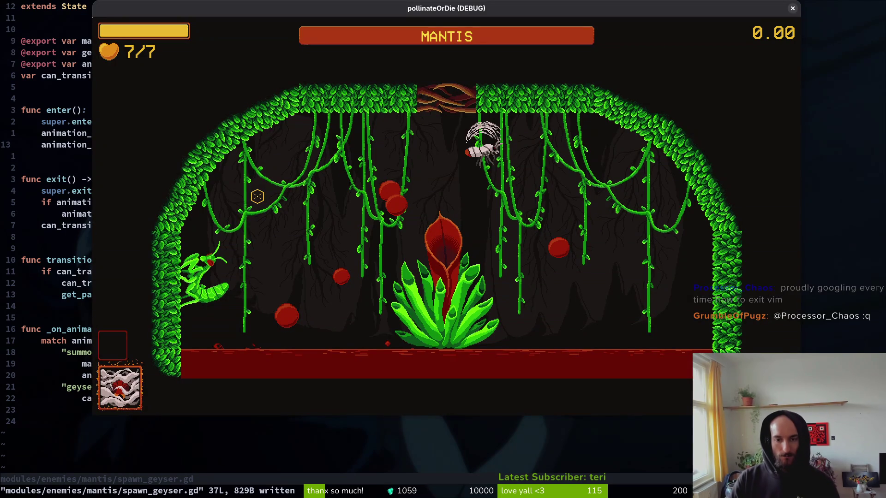
Step: Relaunch the game and fly the player around the Mantis arena, then pause and quit
{"action": "key", "text": "Escape"}
{"action": "type", "text": ":write"}
{"action": "key", "text": "Return"}
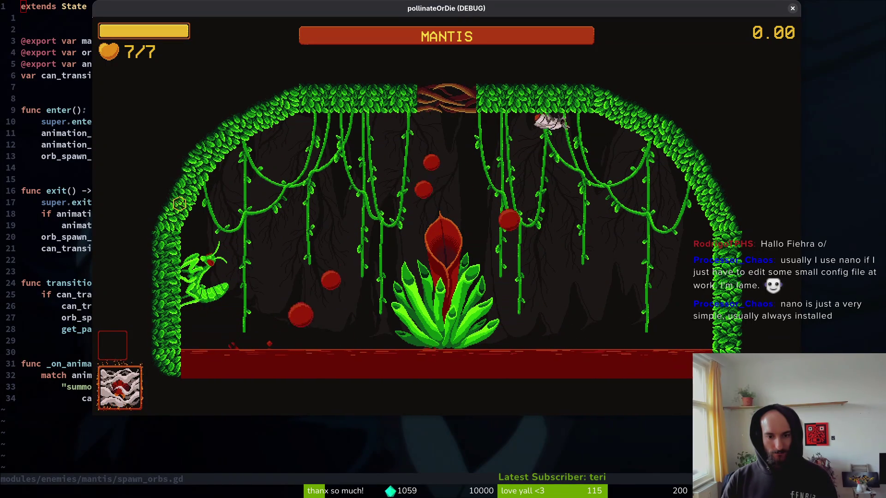
{"action": "key", "text": "a"}
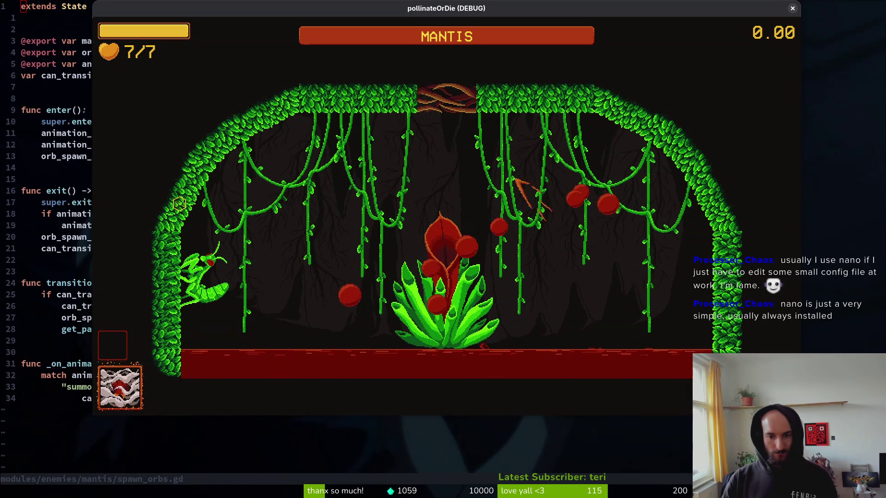
{"action": "key", "text": "w"}
{"action": "key", "text": "d"}
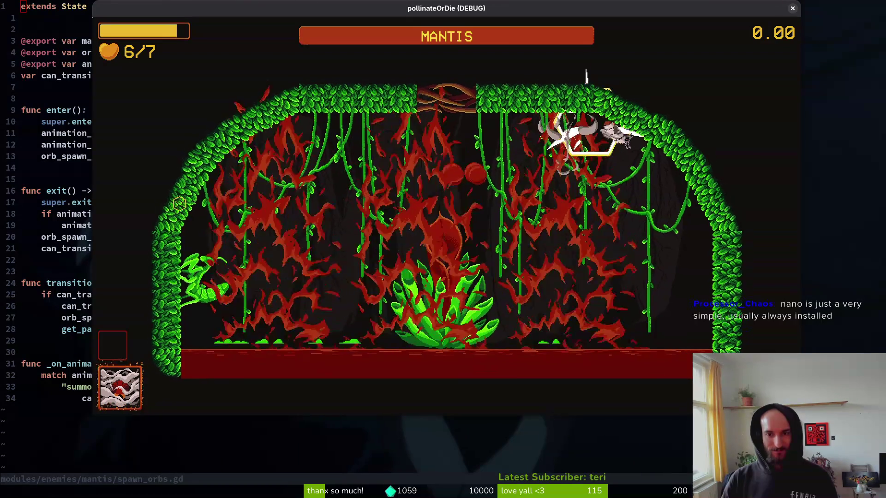
{"action": "key", "text": "Escape"}
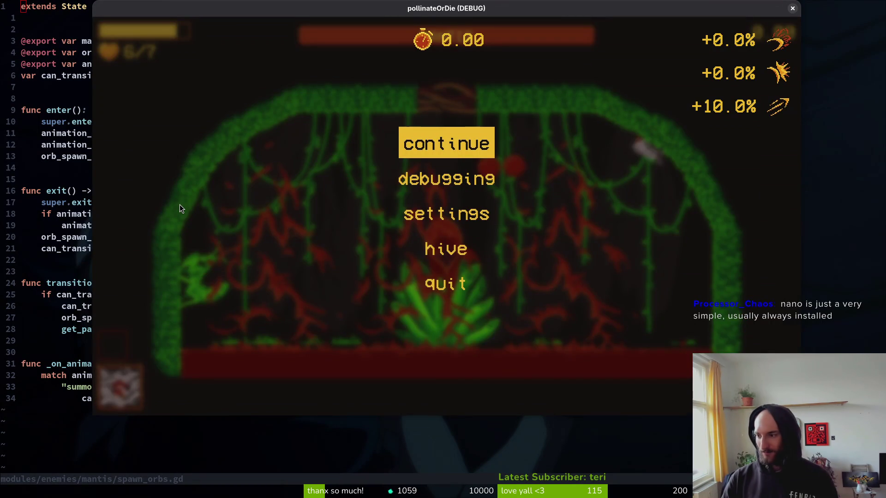
{"action": "key", "text": "super+q"}
Step: Save spawn_orbs.gd and close its buffer with :w|bd, then bring it back
{"action": "type", "text": ":w|bd"}
{"action": "key", "text": "Return"}
{"action": "key", "text": "ctrl+o"}
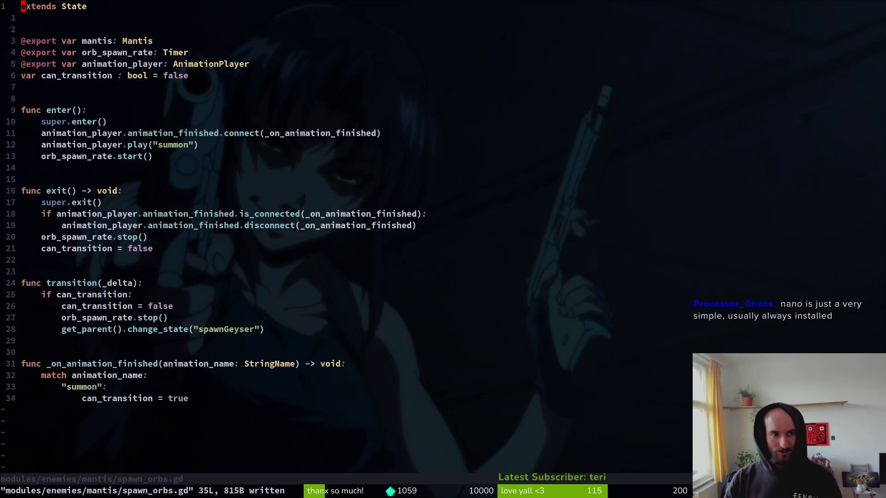
Step: Open mantis.gd through the file finder and jump to its end
{"action": "key", "text": "space"}
{"action": "key", "text": "f"}
{"action": "key", "text": "f"}
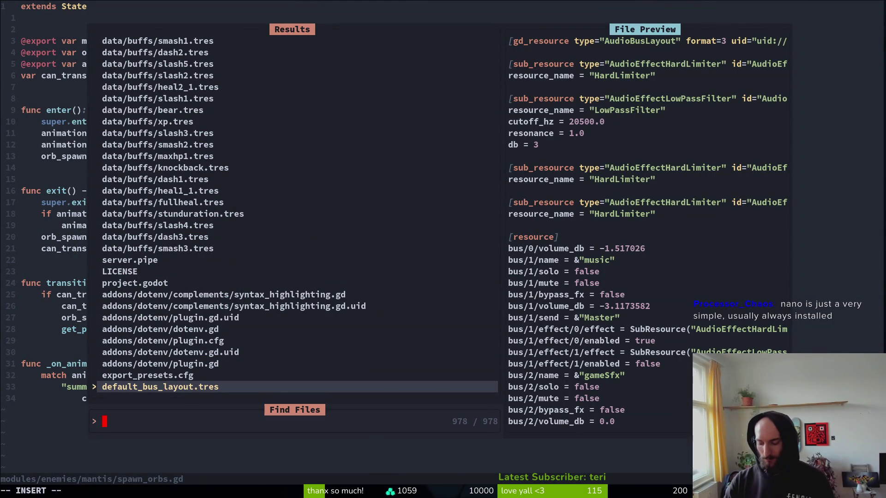
{"action": "type", "text": "mantis"}
{"action": "key", "text": "Return"}
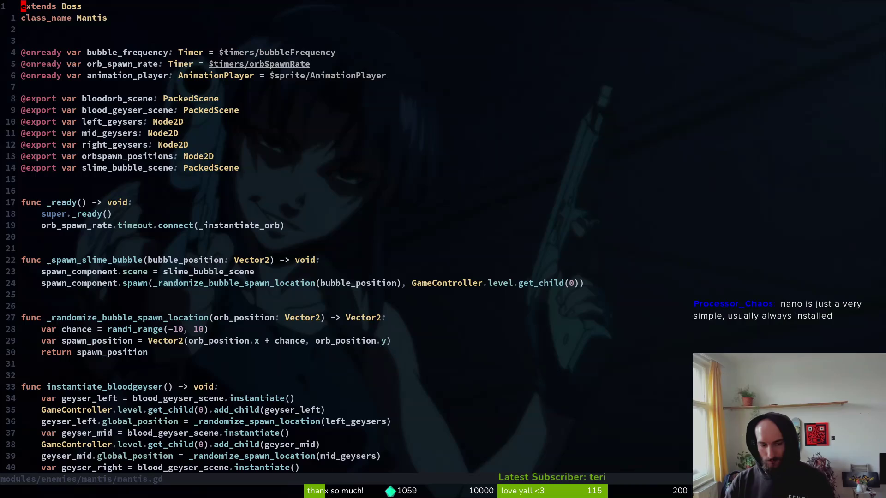
{"action": "key", "text": "G"}
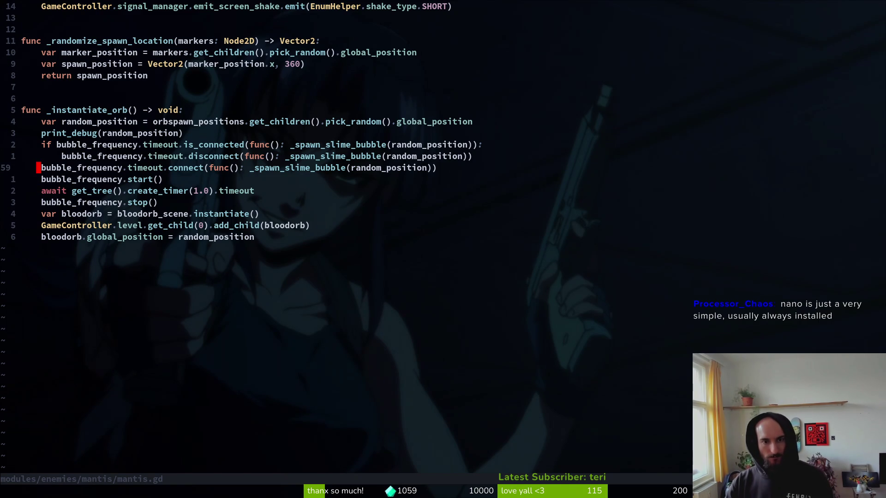
Step: Delete _instantiate_orb's print_debug through bubble_frequency.stop() lines and save mantis.gd
{"action": "key", "text": "V"}
{"action": "key", "text": "Escape"}
{"action": "key", "text": "k"}
{"action": "key", "text": "V"}
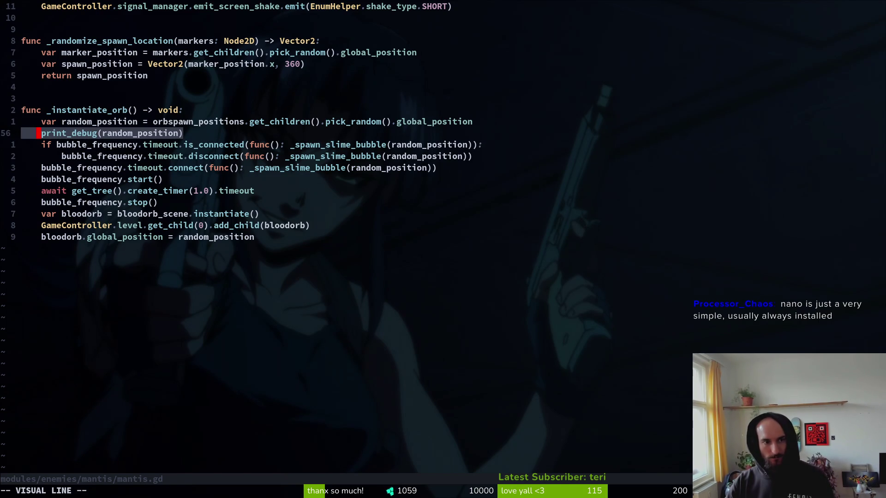
{"action": "key", "text": "Escape"}
{"action": "key", "text": "V"}
{"action": "key", "text": "j"}
{"action": "key", "text": "j"}
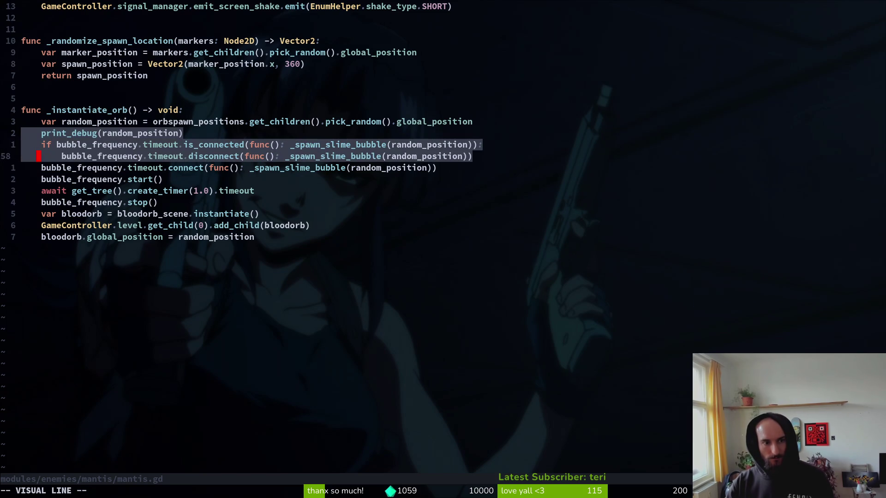
{"action": "key", "text": "j"}
{"action": "key", "text": "j"}
{"action": "key", "text": "j"}
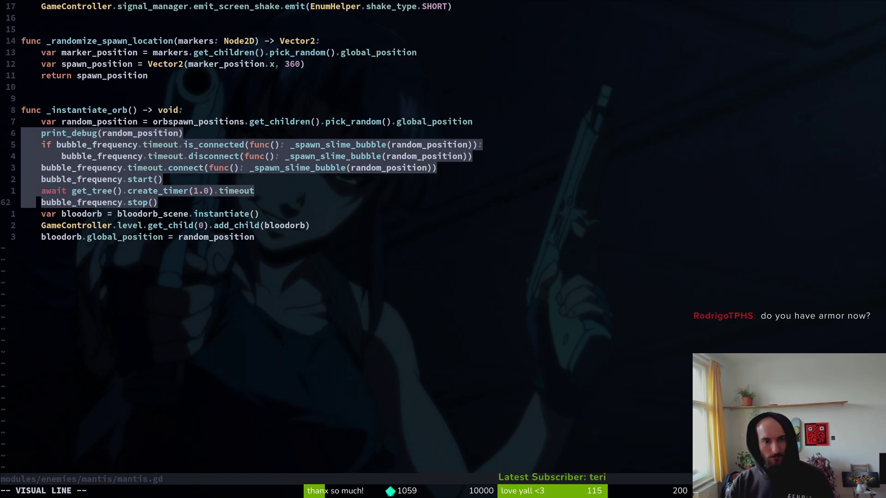
{"action": "key", "text": "d"}
{"action": "key", "text": "ctrl+s"}
{"action": "key", "text": "ctrl+s"}
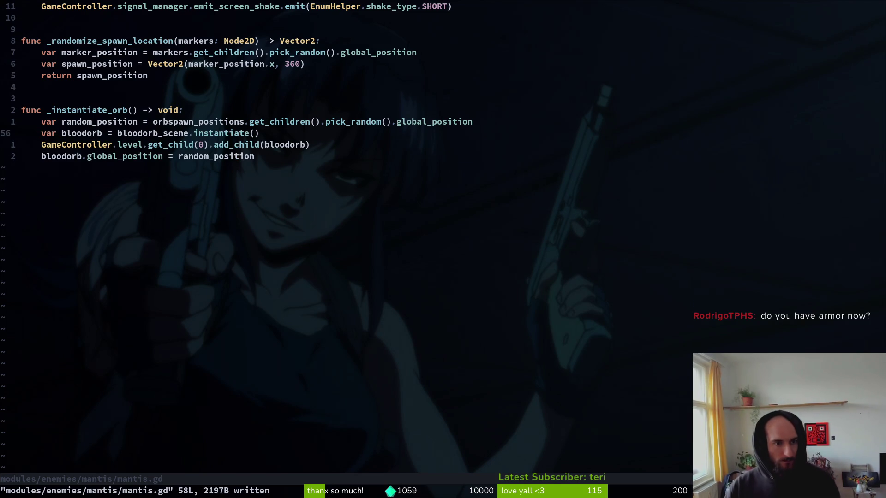
{"action": "key", "text": "alt+Tab"}
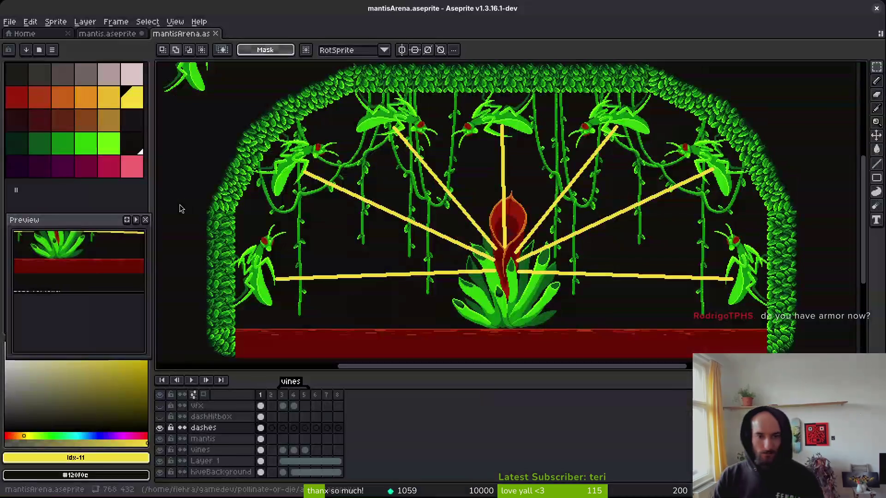
Step: Open bloodorb.aseprite from the recent files and preview its orb animation
{"action": "left_click", "coordinate": [25, 33]}
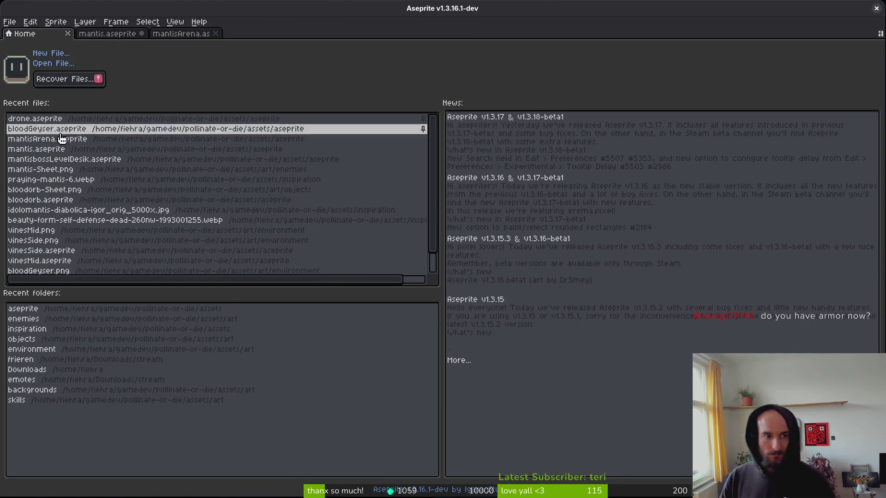
{"action": "left_click", "coordinate": [70, 200]}
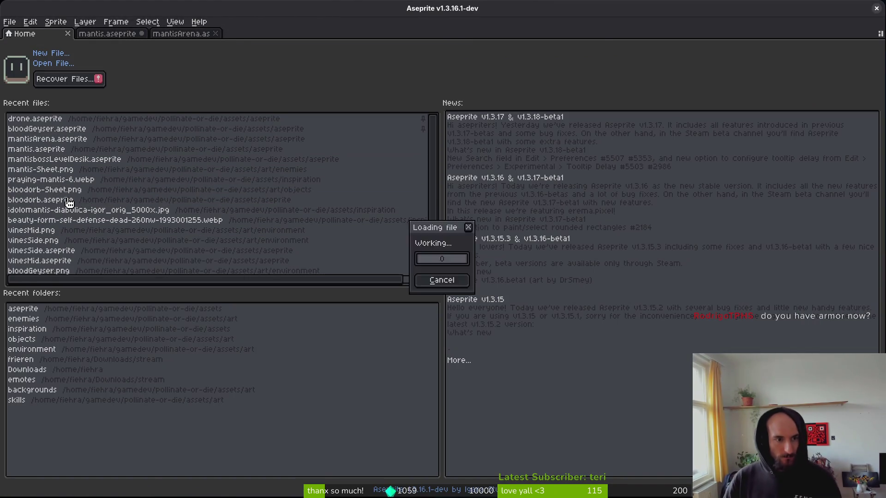
{"action": "left_click", "coordinate": [261, 406]}
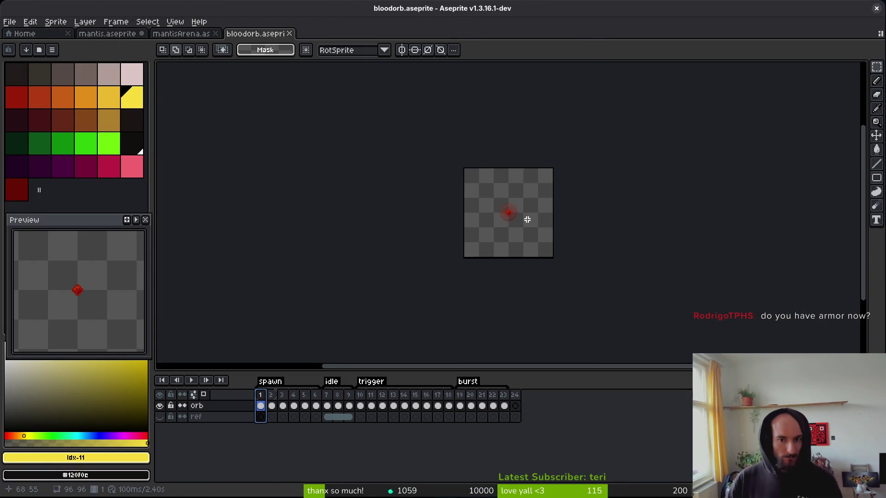
{"action": "scroll", "coordinate": [528, 219], "scroll_direction": "up", "scroll_amount": 5}
{"action": "key", "text": "i"}
{"action": "key", "text": "Return"}
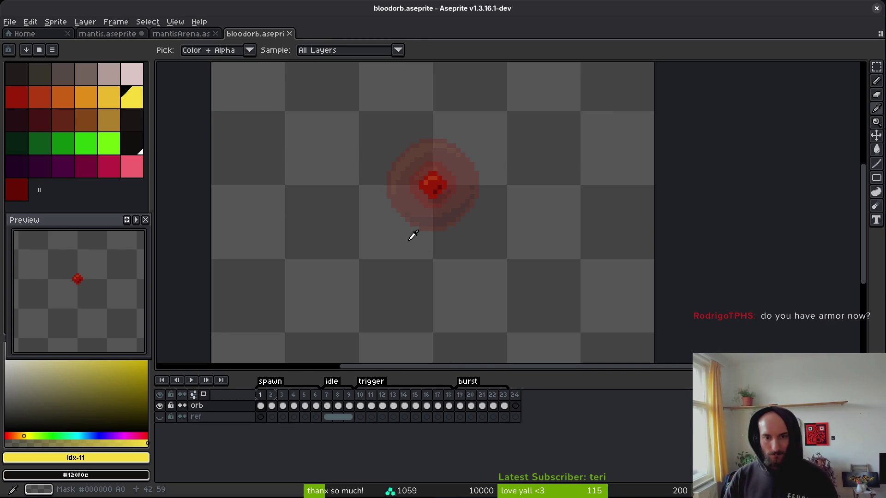
{"action": "key", "text": "m"}
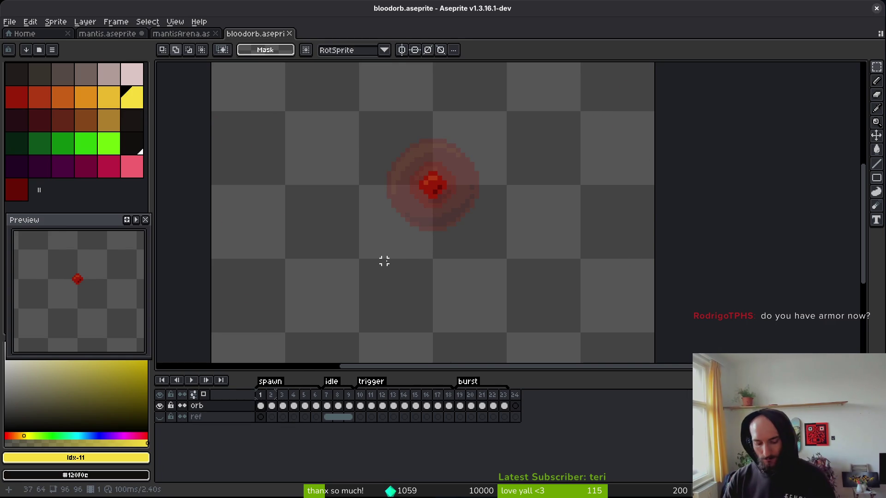
Step: Insert empty frames before the orb and shift the orb cels later in the timeline
{"action": "key", "text": "alt+b"}
{"action": "key", "text": "alt+b"}
{"action": "key", "text": "alt+b"}
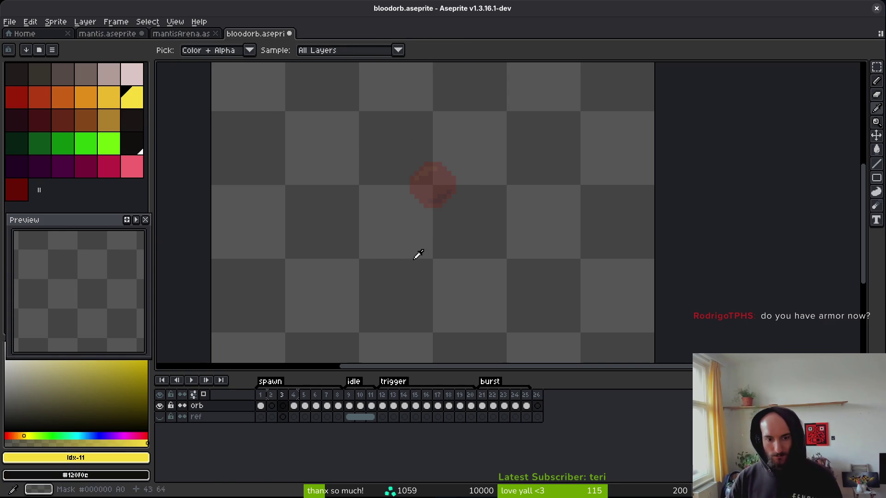
{"action": "left_click_drag", "start_coordinate": [260, 406], "coordinate": [308, 407]}
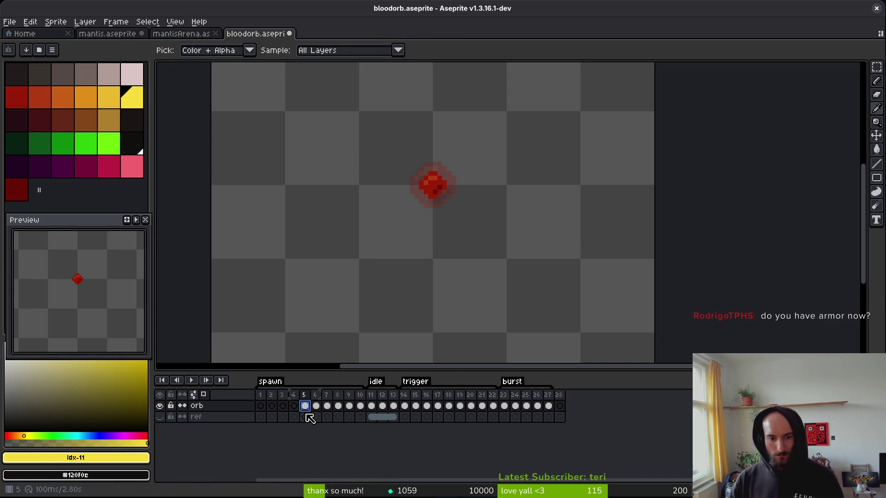
{"action": "left_click", "coordinate": [266, 402]}
{"action": "scroll", "coordinate": [471, 182], "scroll_direction": "down", "scroll_amount": 2}
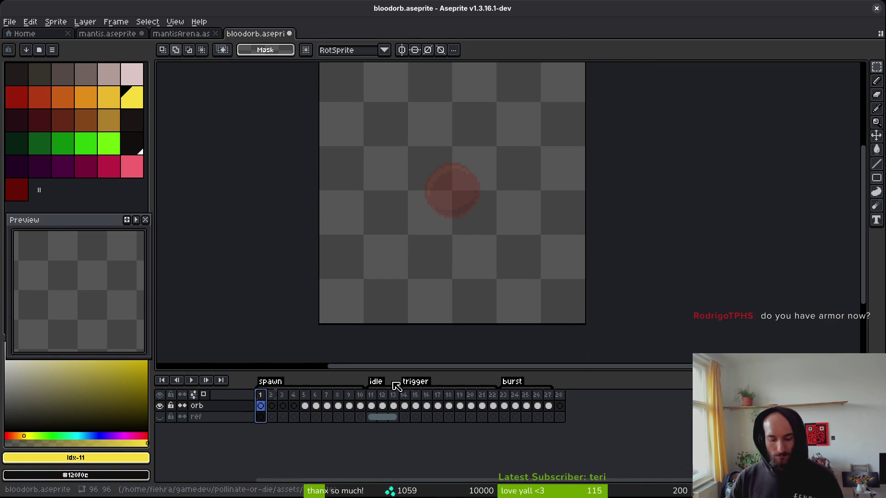
{"action": "key", "text": "alt+b"}
{"action": "key", "text": "alt+b"}
{"action": "key", "text": "alt+b"}
{"action": "key", "text": "alt+b"}
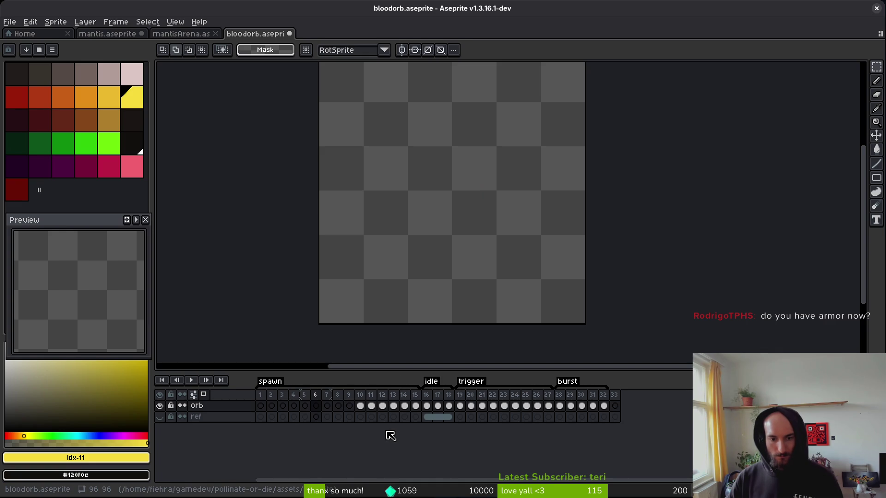
{"action": "key", "text": "alt+b"}
{"action": "left_click_drag", "start_coordinate": [372, 406], "coordinate": [406, 410]}
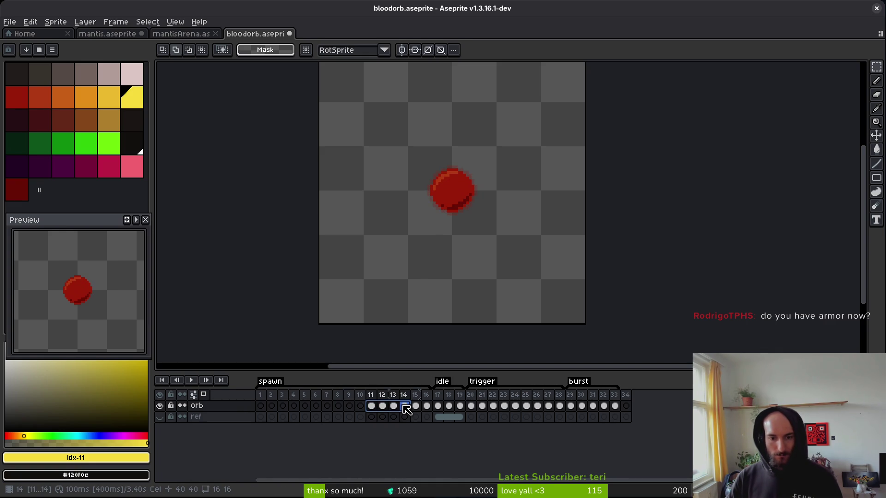
Step: Save the extended bloodorb.aseprite and go back to the Home recent-files page
{"action": "left_click", "coordinate": [261, 406]}
{"action": "key", "text": "ctrl+s"}
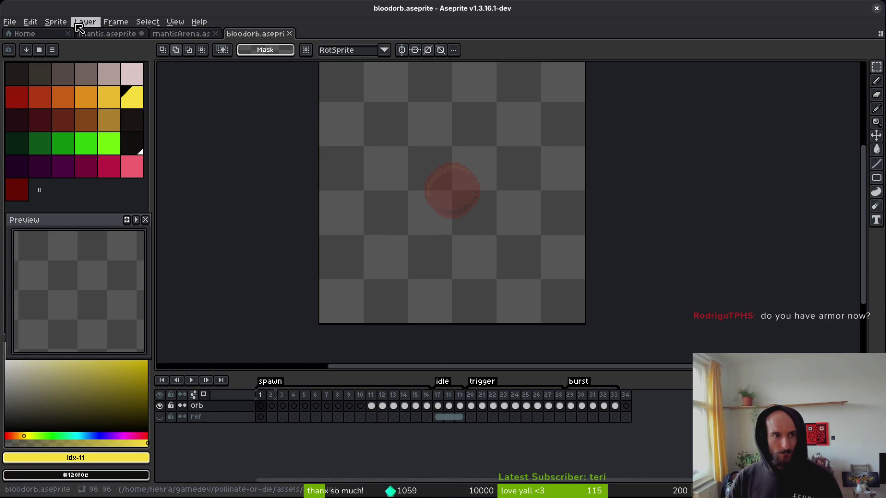
{"action": "left_click", "coordinate": [36, 34]}
{"action": "scroll", "coordinate": [41, 220], "scroll_direction": "down", "scroll_amount": 2}
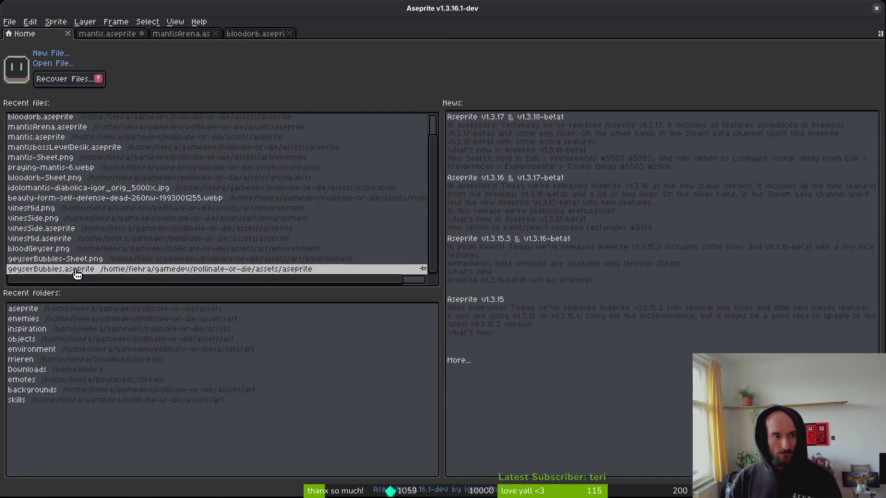
Step: Paste geyserBubbles frames 1–8 into the bloodorb orb layer and move the red bubble strip down into the orb
{"action": "left_click", "coordinate": [77, 275]}
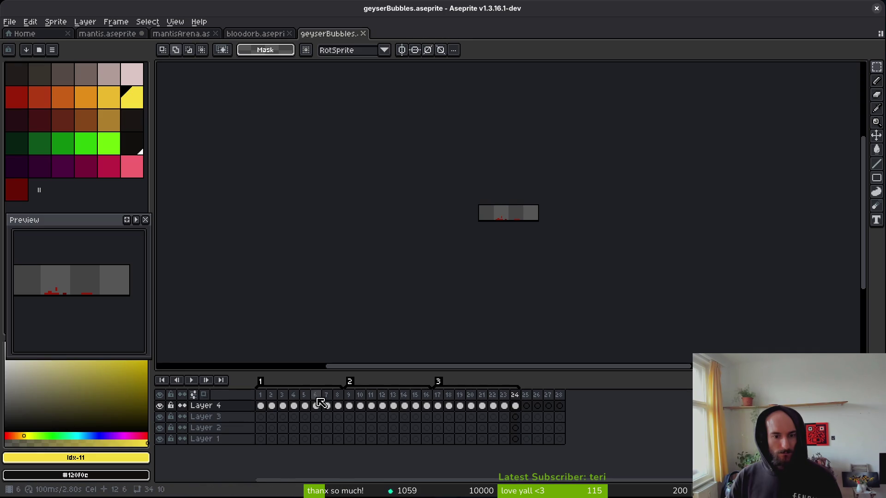
{"action": "left_click_drag", "start_coordinate": [268, 409], "coordinate": [337, 407]}
{"action": "scroll", "coordinate": [500, 249], "scroll_direction": "up", "scroll_amount": 3}
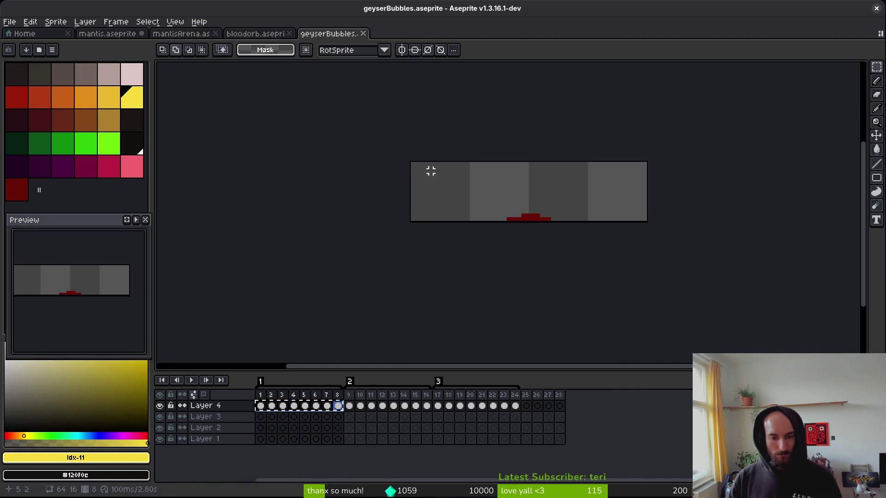
{"action": "left_click", "coordinate": [255, 34]}
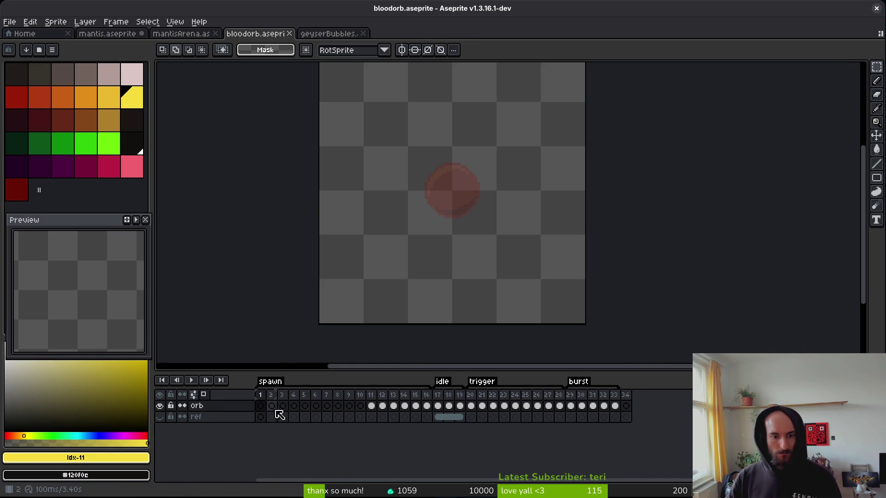
{"action": "key", "text": "ctrl+v"}
{"action": "left_click_drag", "start_coordinate": [469, 194], "coordinate": [485, 218]}
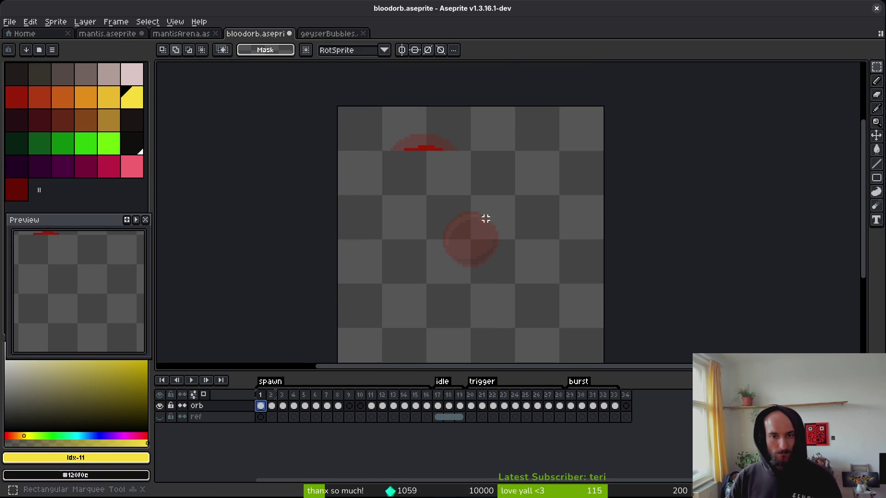
{"action": "left_click_drag", "start_coordinate": [338, 406], "coordinate": [270, 412]}
{"action": "mouse_move", "coordinate": [438, 151]}
{"action": "left_mouse_down"}
{"action": "mouse_move", "coordinate": [480, 233]}
{"action": "mouse_move", "coordinate": [480, 267]}
{"action": "mouse_move", "coordinate": [467, 238]}
{"action": "left_mouse_up"}
{"action": "scroll", "coordinate": [480, 233], "scroll_direction": "up", "scroll_amount": 2}
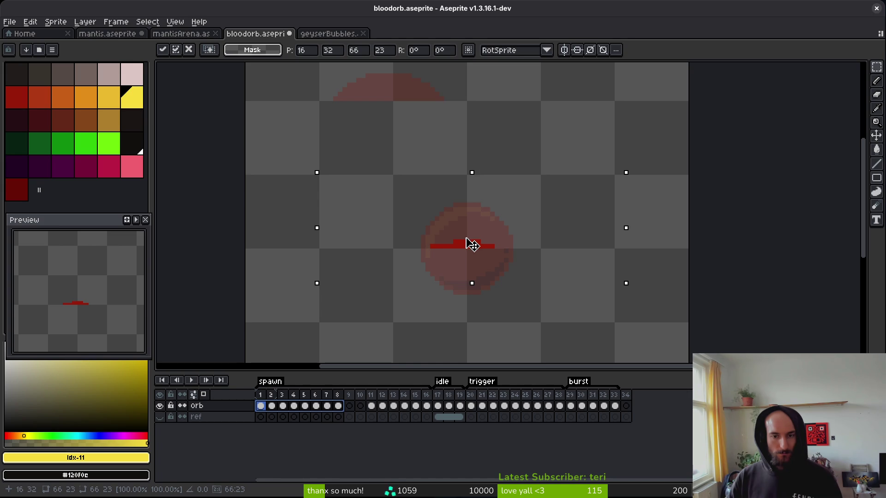
{"action": "key", "text": "Return"}
{"action": "key", "text": "ctrl+d"}
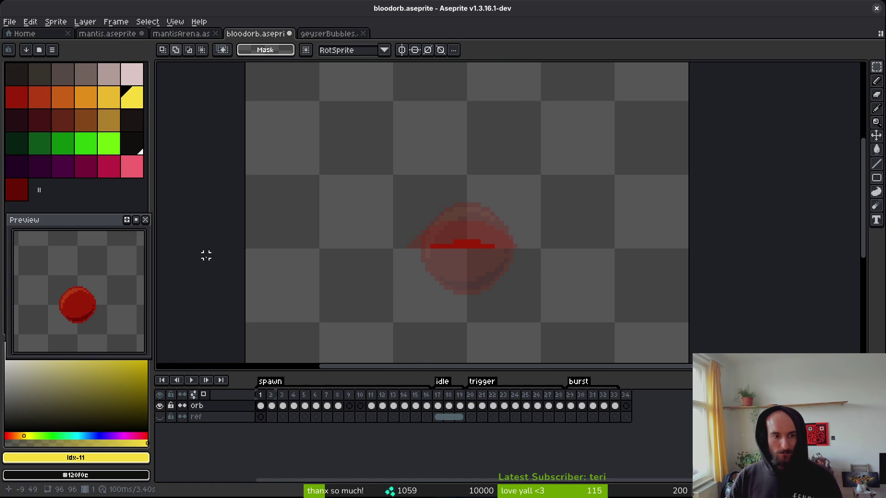
Step: Delete frames 9 and 10 from bloodorb and save the file
{"action": "left_click_drag", "start_coordinate": [350, 397], "coordinate": [362, 400]}
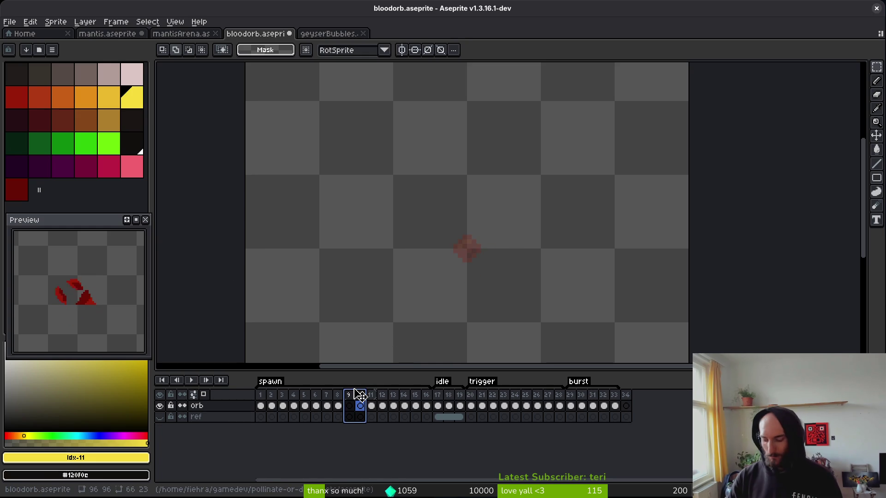
{"action": "key", "text": "Delete"}
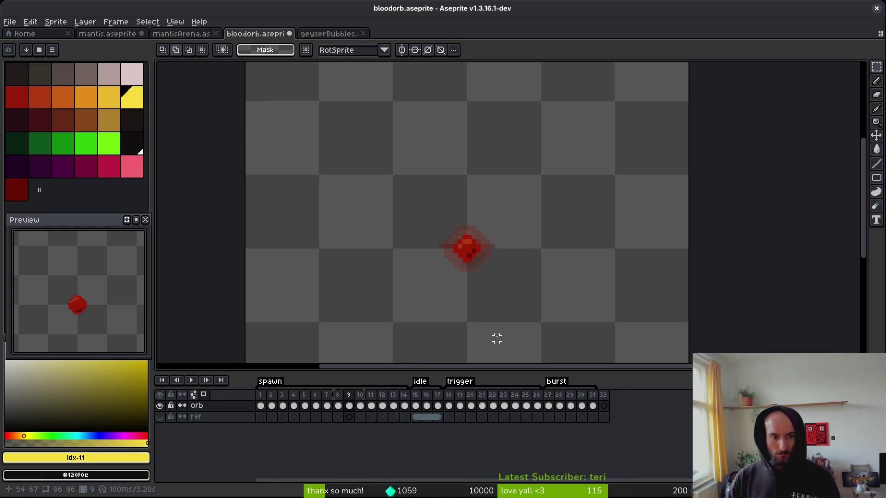
{"action": "key", "text": "ctrl+s"}
Step: Copy the Layer 4 cels of frames 9–16 in geyserBubbles.aseprite
{"action": "left_click", "coordinate": [323, 35]}
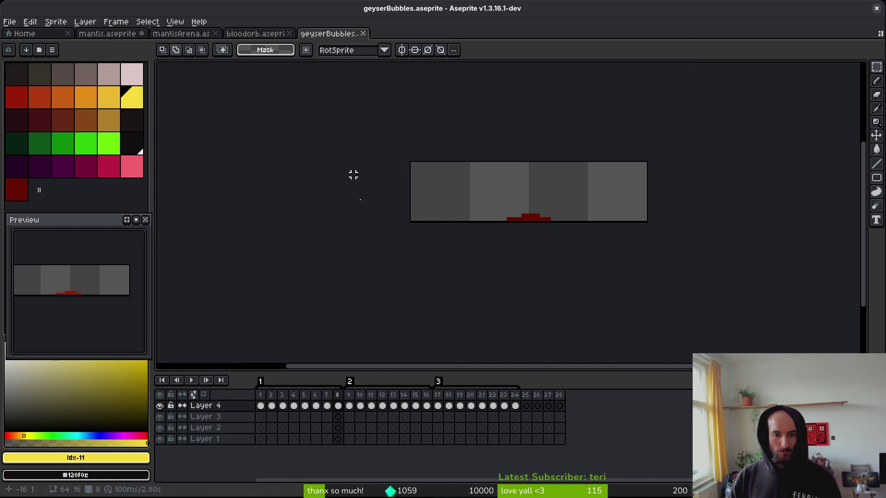
{"action": "left_click_drag", "start_coordinate": [348, 395], "coordinate": [425, 401]}
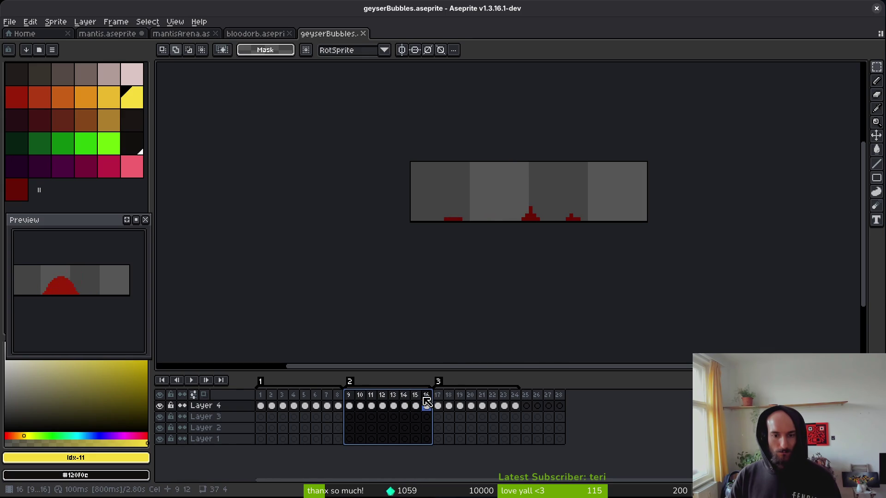
{"action": "key", "text": "Escape"}
{"action": "left_click_drag", "start_coordinate": [355, 411], "coordinate": [425, 409]}
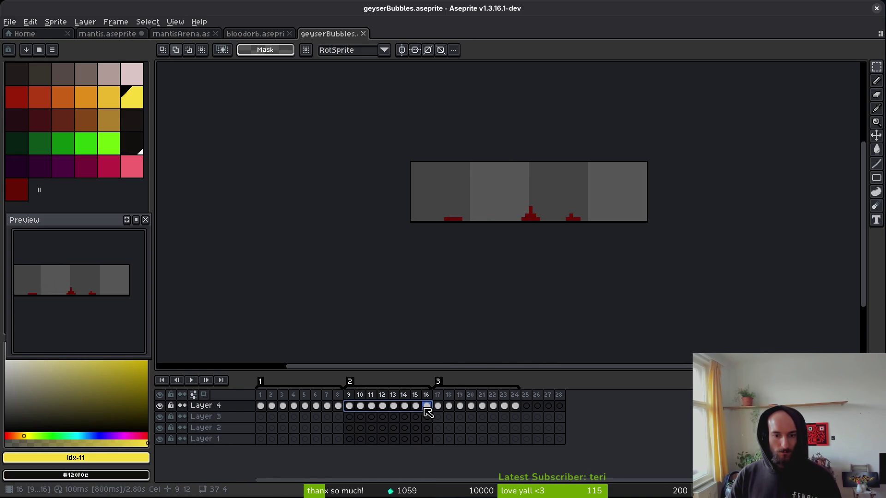
{"action": "key", "text": "ctrl+c"}
{"action": "left_click", "coordinate": [516, 253]}
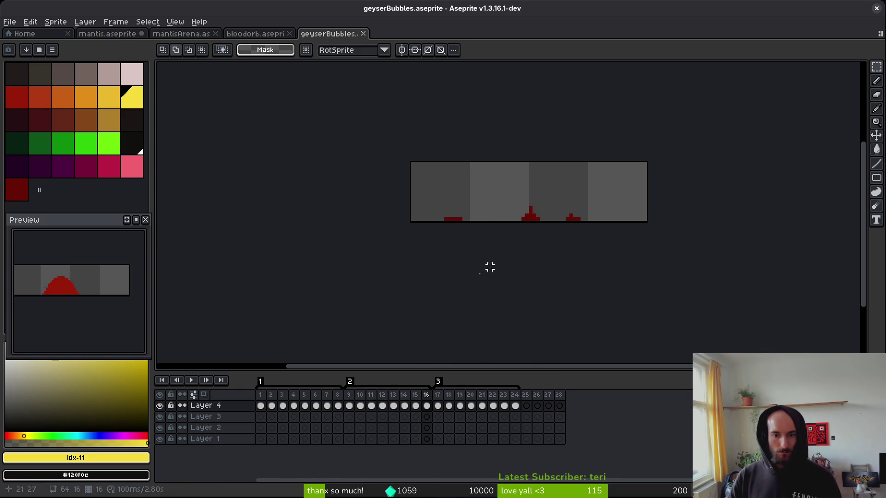
{"action": "left_click_drag", "start_coordinate": [386, 156], "coordinate": [707, 274]}
{"action": "left_click_drag", "start_coordinate": [433, 408], "coordinate": [349, 408]}
{"action": "key", "text": "ctrl+d"}
{"action": "mouse_move", "coordinate": [427, 406]}
{"action": "left_mouse_down"}
{"action": "mouse_move", "coordinate": [428, 415]}
{"action": "mouse_move", "coordinate": [340, 405]}
{"action": "mouse_move", "coordinate": [349, 407]}
{"action": "left_mouse_up"}
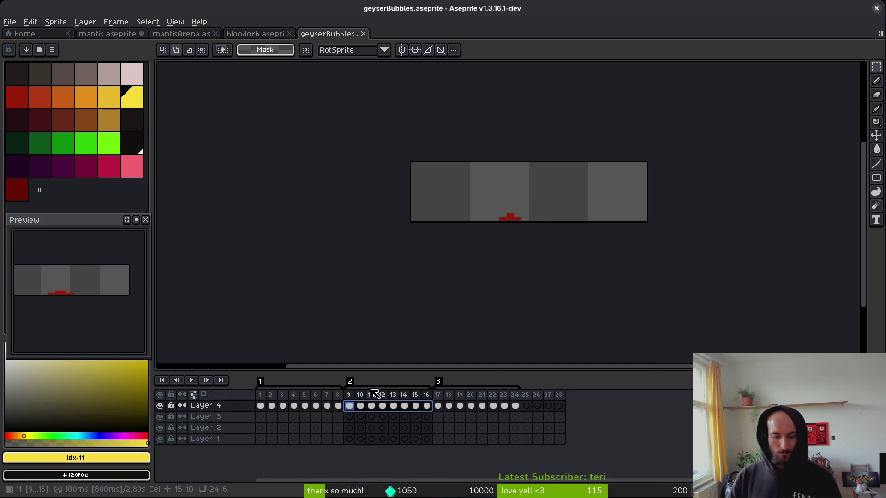
Step: Paste the eight bubble cels into bloodorb's visible ref layer, then clear the top bubble area from ref frames 1–8
{"action": "left_click", "coordinate": [257, 31]}
{"action": "left_click", "coordinate": [261, 417]}
{"action": "key", "text": "ctrl+v"}
{"action": "left_click", "coordinate": [160, 417]}
{"action": "left_click_drag", "start_coordinate": [339, 418], "coordinate": [273, 423]}
{"action": "left_click", "coordinate": [260, 417]}
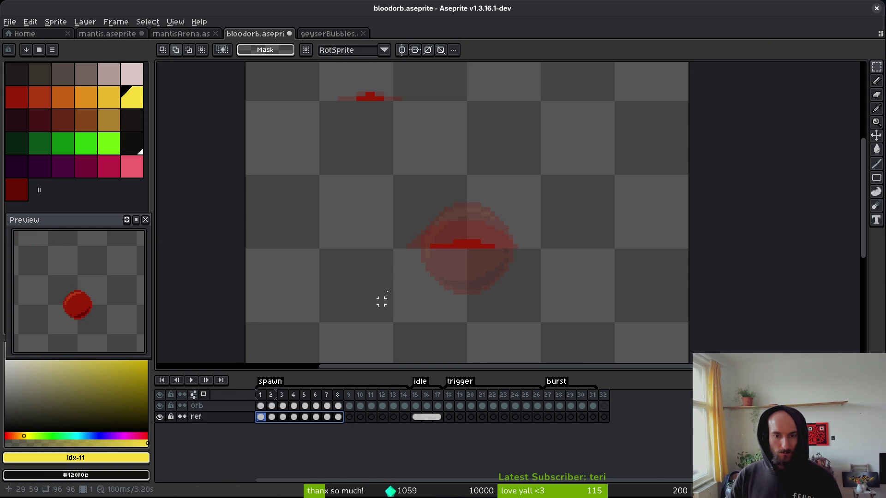
{"action": "scroll", "coordinate": [534, 311], "scroll_direction": "up", "scroll_amount": 3}
{"action": "left_click_drag", "start_coordinate": [624, 128], "coordinate": [357, 256]}
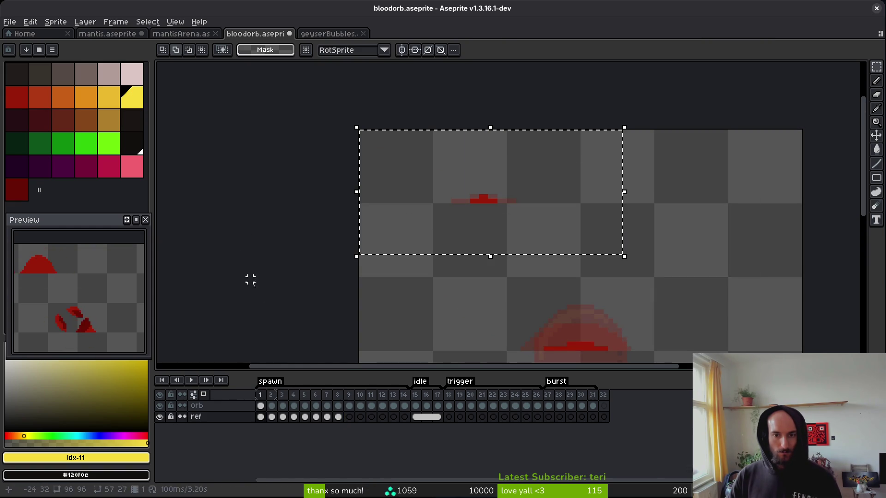
{"action": "scroll", "coordinate": [528, 233], "scroll_direction": "down", "scroll_amount": 1}
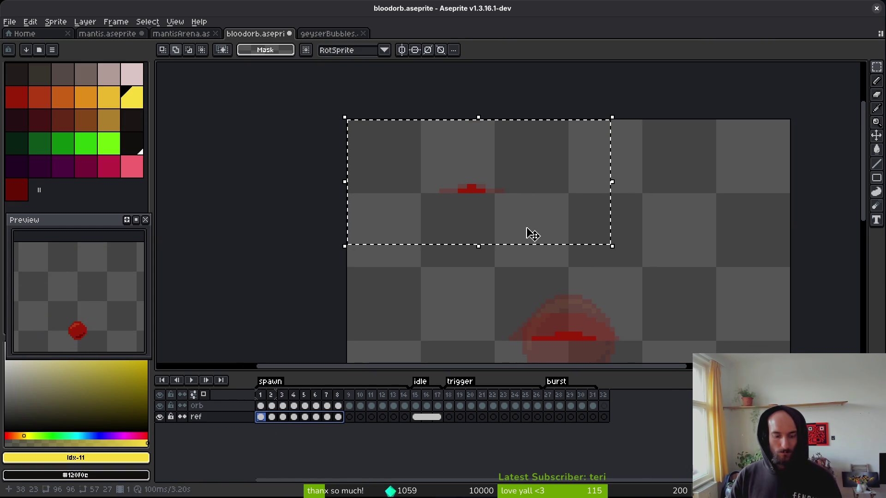
{"action": "key", "text": "Delete"}
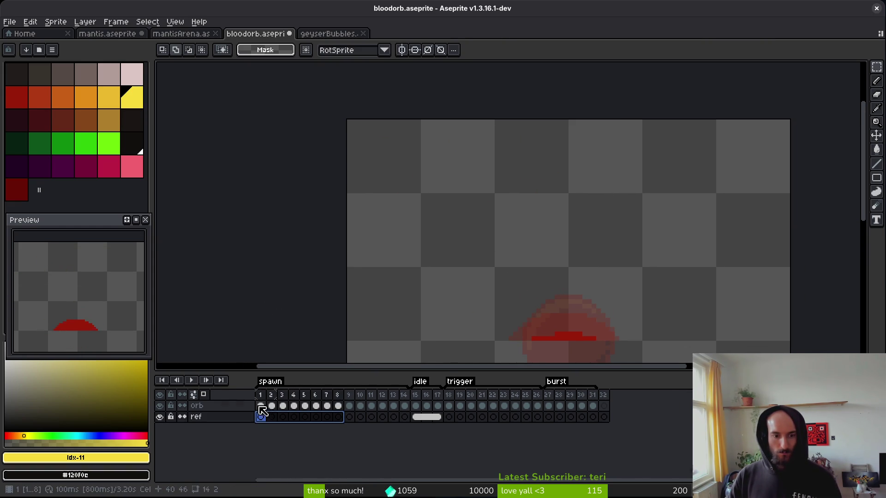
Step: Paste the bubble pixels into orb frame 1, undoing the extra duplicate paste
{"action": "left_click", "coordinate": [261, 406]}
{"action": "scroll", "coordinate": [479, 268], "scroll_direction": "down", "scroll_amount": 1}
{"action": "key", "text": "ctrl+v"}
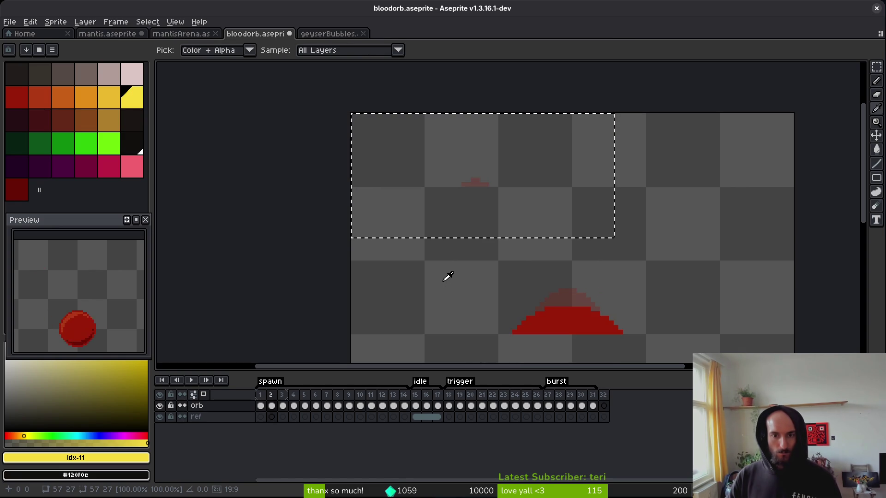
{"action": "key", "text": "Return"}
{"action": "left_click", "coordinate": [418, 406]}
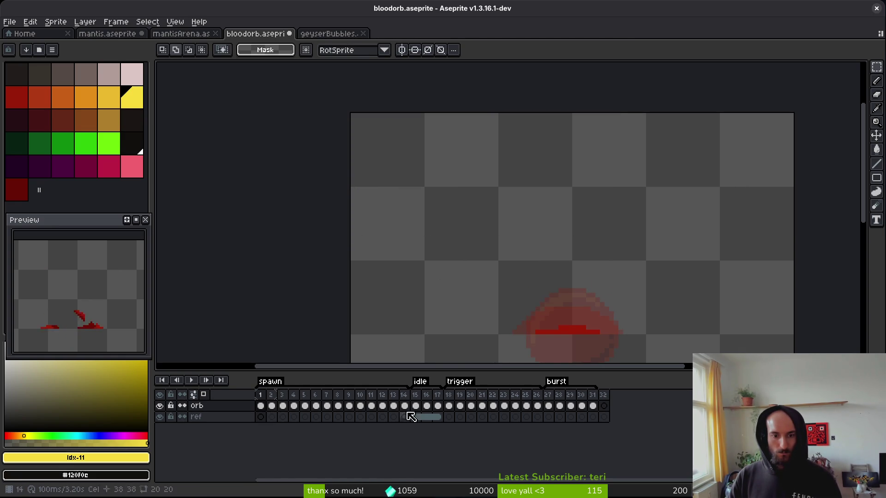
{"action": "left_click", "coordinate": [294, 406]}
{"action": "left_click", "coordinate": [260, 406]}
{"action": "key", "text": "ctrl+v"}
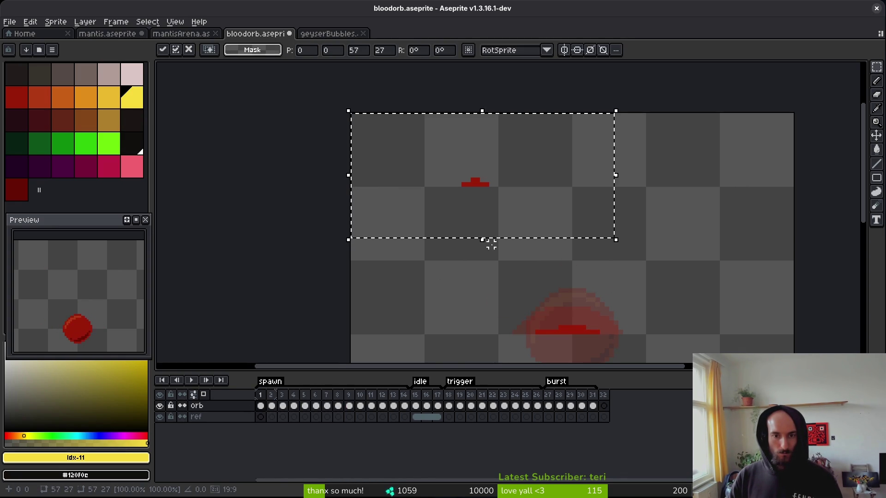
{"action": "left_click", "coordinate": [435, 286]}
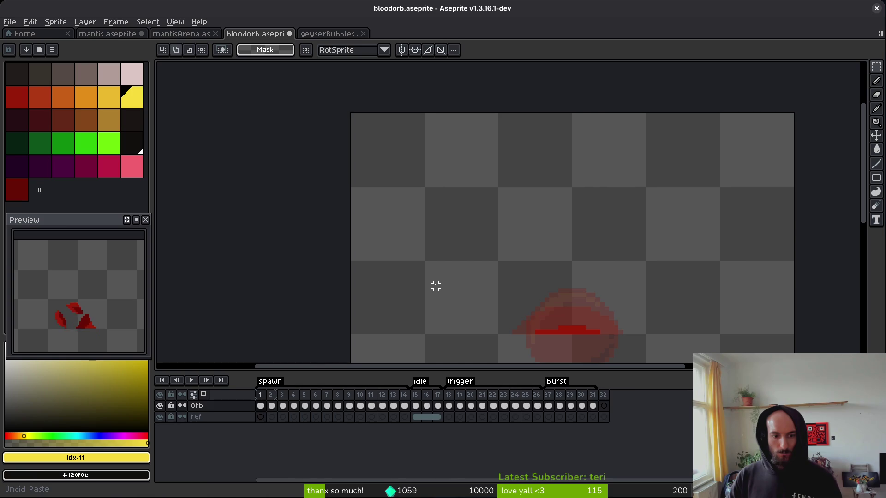
Step: Copy the small bubble from ref frame 1 and paste it into frames 2–4
{"action": "left_click", "coordinate": [261, 417]}
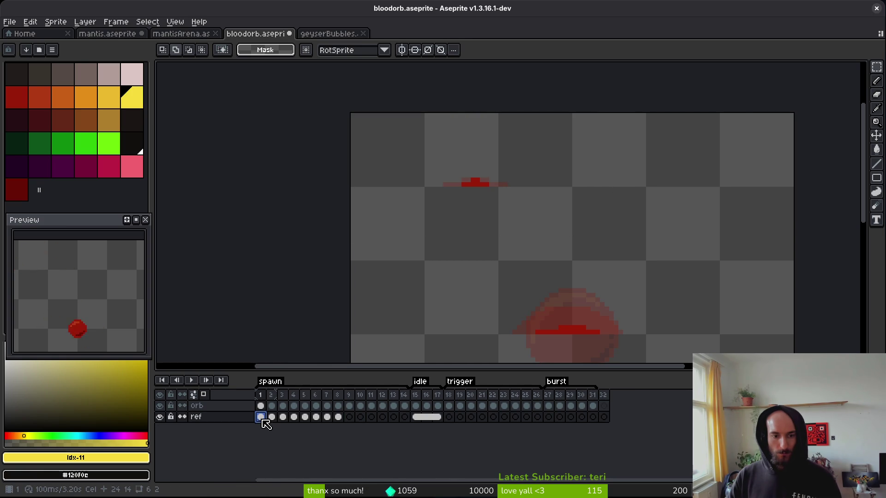
{"action": "left_click_drag", "start_coordinate": [395, 130], "coordinate": [574, 238]}
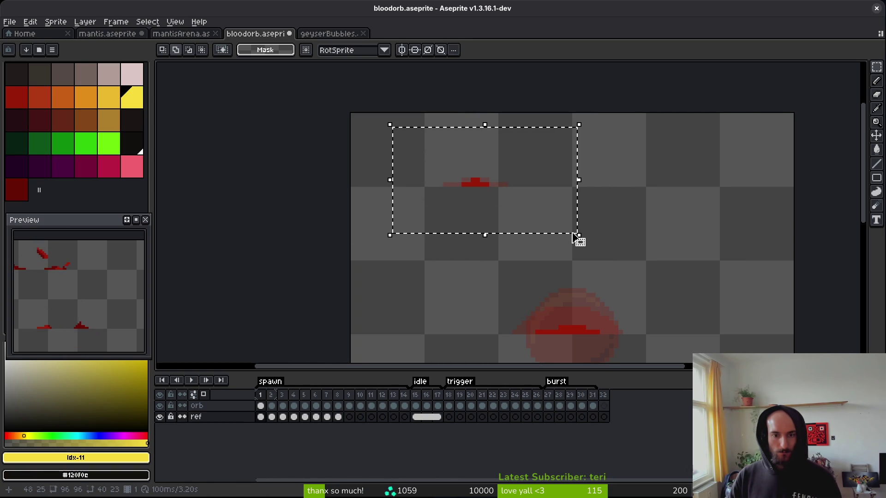
{"action": "left_click", "coordinate": [272, 417]}
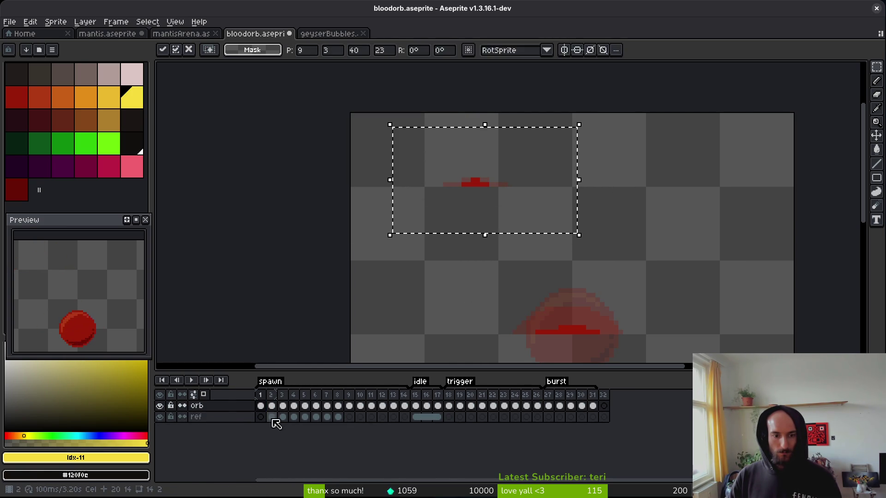
{"action": "left_click", "coordinate": [271, 406]}
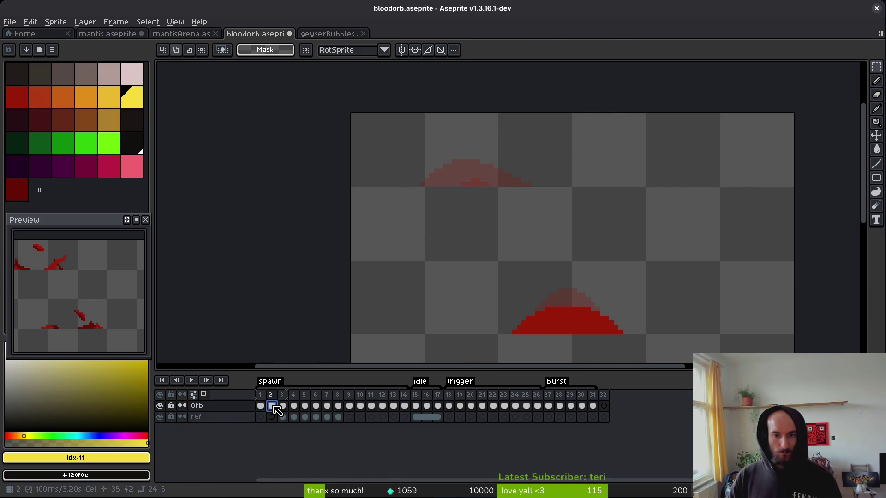
{"action": "key", "text": "ctrl+v"}
{"action": "left_click", "coordinate": [283, 417]}
{"action": "left_click", "coordinate": [284, 406]}
{"action": "key", "text": "ctrl+v"}
{"action": "left_click", "coordinate": [293, 416]}
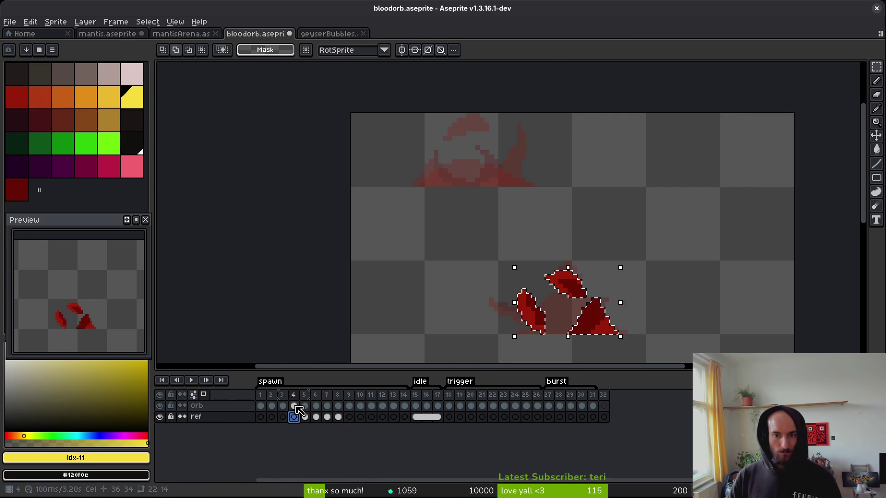
{"action": "key", "text": "ctrl+v"}
{"action": "left_click", "coordinate": [305, 416]}
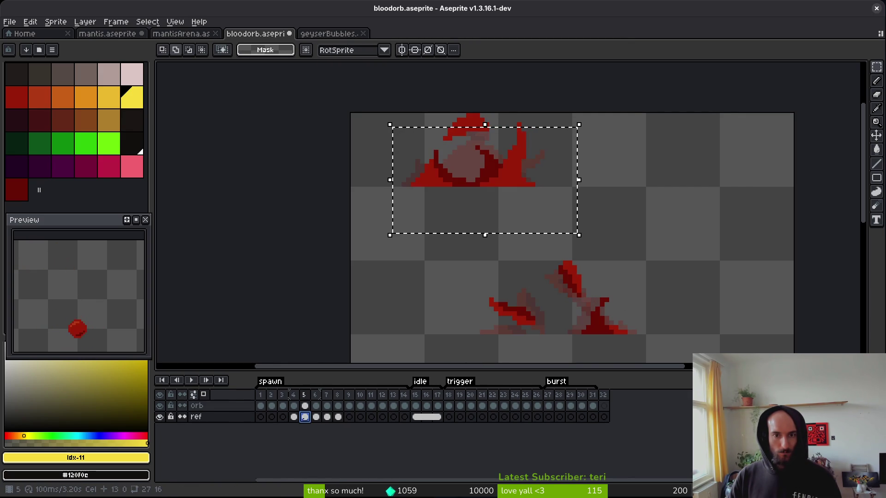
Step: Restore frame 4's splash selection and drop it, leaving the splash pieces in place
{"action": "mouse_move", "coordinate": [600, 111]}
{"action": "left_mouse_down"}
{"action": "mouse_move", "coordinate": [443, 216]}
{"action": "mouse_move", "coordinate": [288, 236]}
{"action": "mouse_move", "coordinate": [293, 210]}
{"action": "left_mouse_up"}
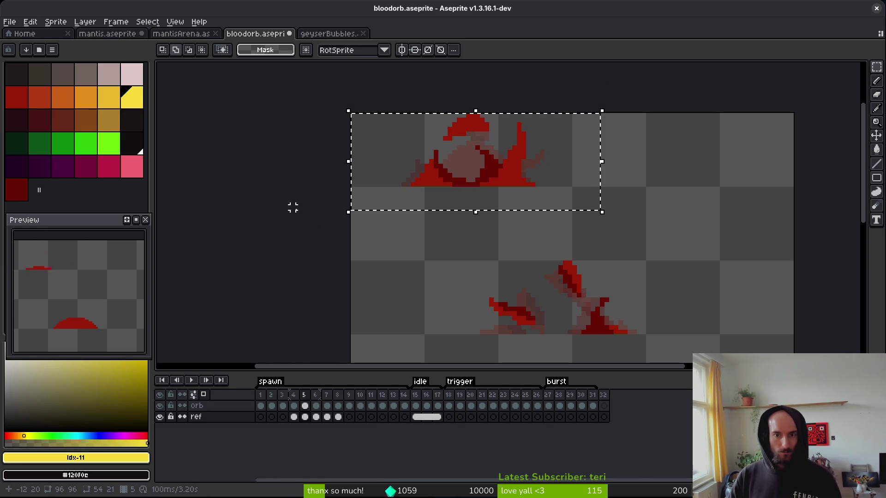
{"action": "left_click", "coordinate": [294, 418]}
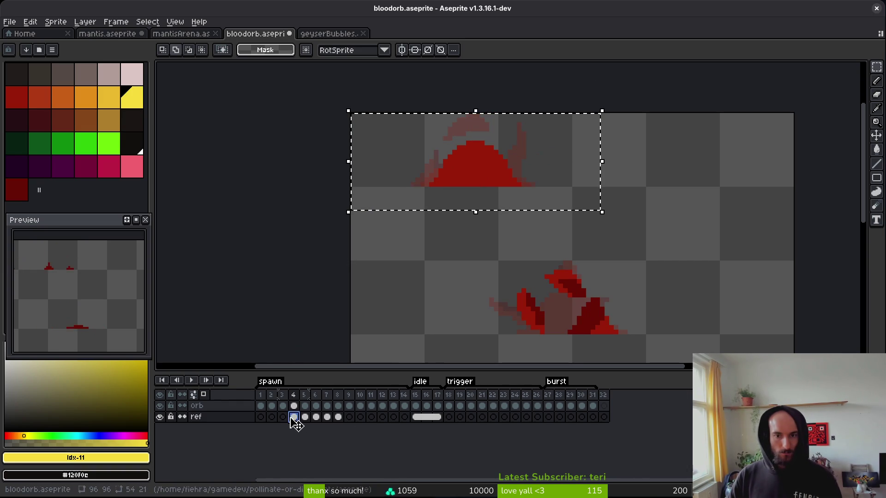
{"action": "key", "text": "ctrl+d"}
{"action": "key", "text": "period"}
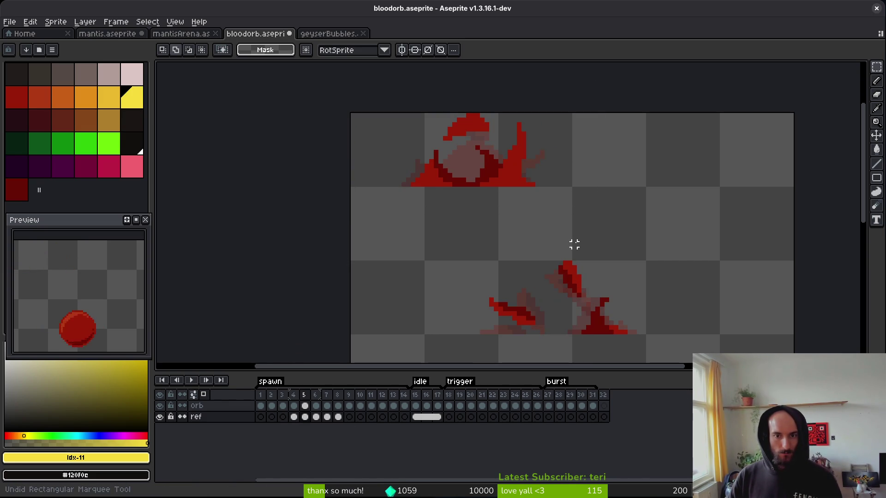
{"action": "key", "text": "ctrl+z"}
{"action": "key", "text": "ctrl+z"}
{"action": "key", "text": "ctrl+z"}
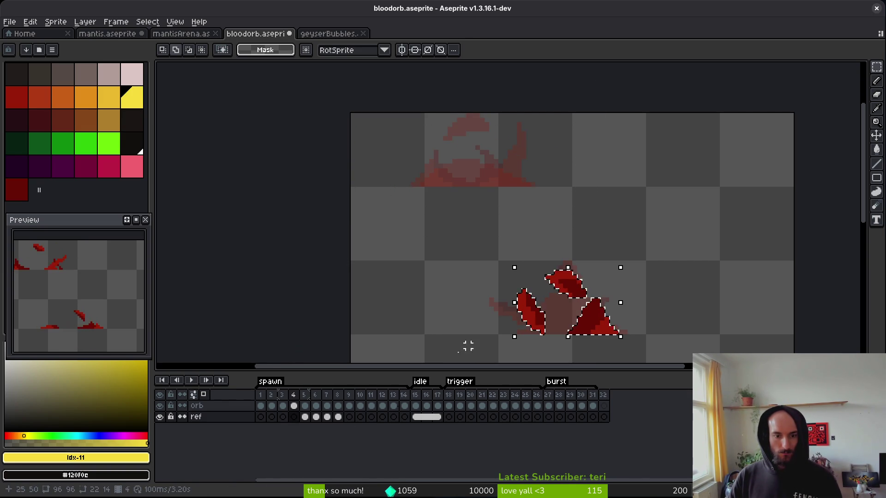
{"action": "key", "text": "Return"}
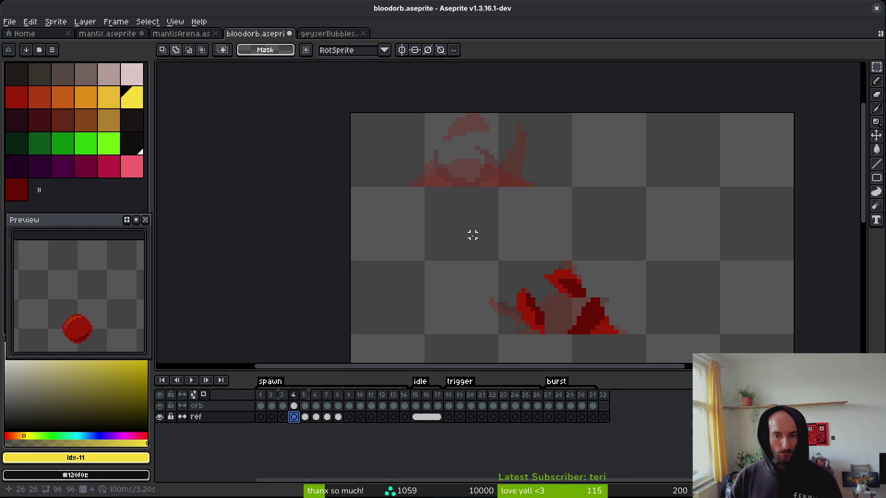
Step: Compare frames 2–5, removing and restoring the red dome on frame 4
{"action": "key", "text": "i"}
{"action": "key", "text": "comma"}
{"action": "key", "text": "period"}
{"action": "key", "text": "comma"}
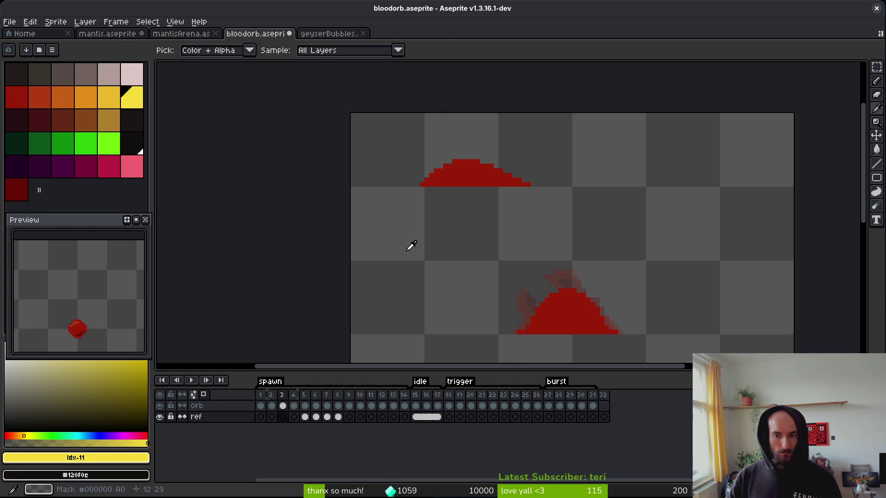
{"action": "key", "text": "comma"}
{"action": "key", "text": "period"}
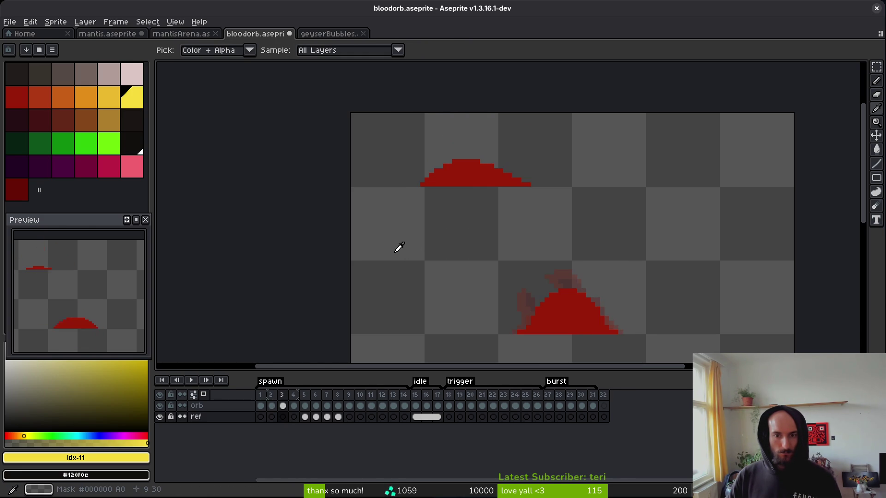
{"action": "key", "text": "period"}
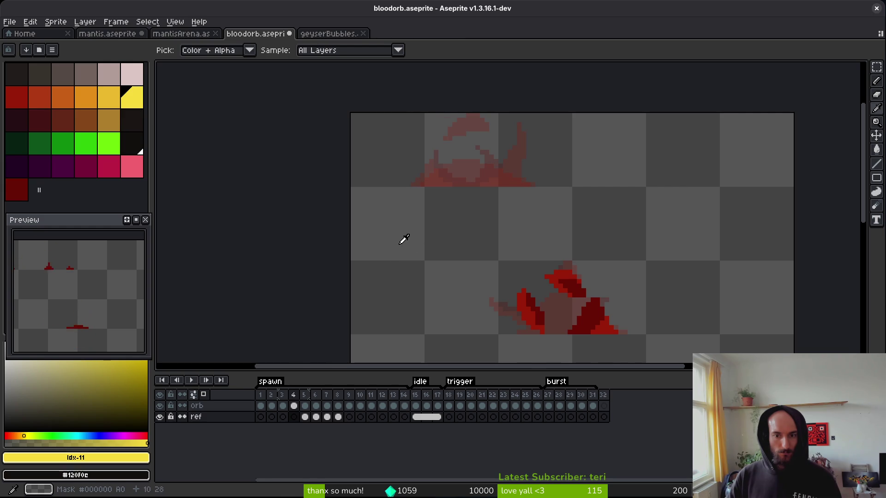
{"action": "key", "text": "ctrl+z"}
{"action": "key", "text": "comma"}
{"action": "key", "text": "period"}
{"action": "key", "text": "m"}
{"action": "key", "text": "Delete"}
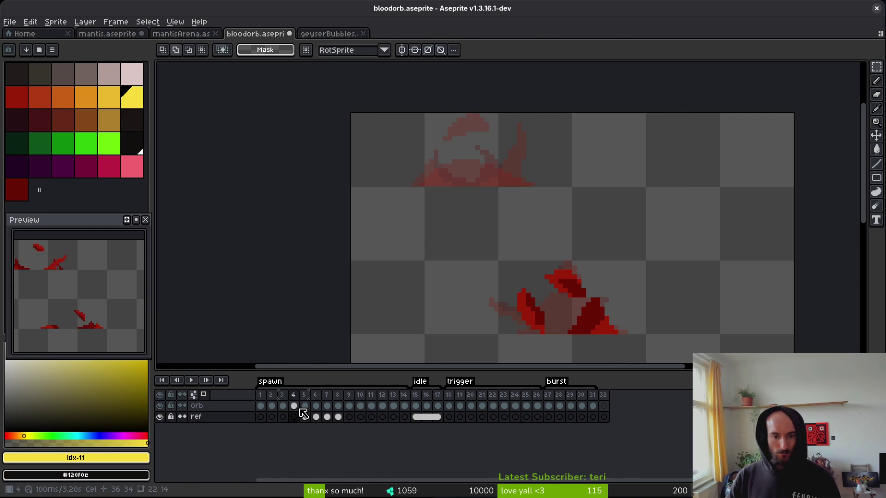
{"action": "key", "text": "ctrl+z"}
Step: Copy the red dome from ref frame 5 and paste it into the orb layer's frame 5
{"action": "left_click", "coordinate": [303, 413]}
{"action": "left_click", "coordinate": [477, 193]}
{"action": "left_click_drag", "start_coordinate": [350, 112], "coordinate": [578, 215]}
{"action": "key", "text": "ctrl+c"}
{"action": "left_click", "coordinate": [305, 406]}
{"action": "key", "text": "ctrl+v"}
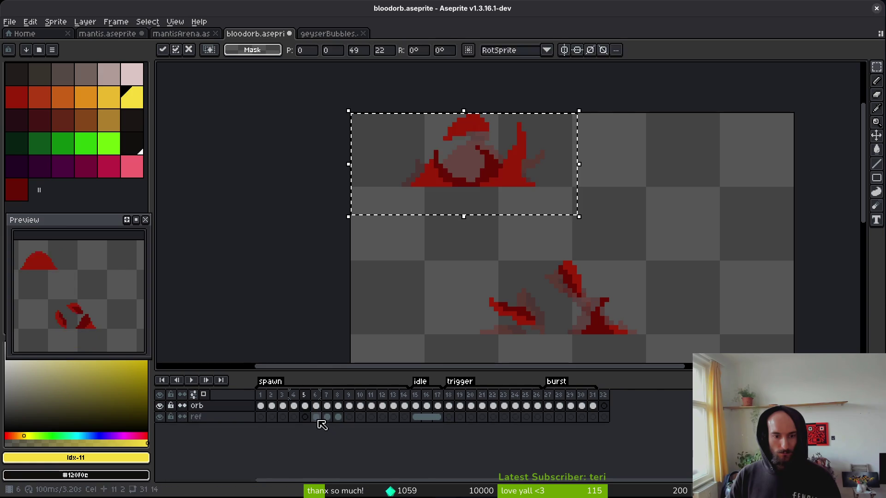
{"action": "key", "text": "Return"}
Step: Paste the red dome into frames 6, 7 and 8, including orb frame 8
{"action": "left_click", "coordinate": [316, 417]}
{"action": "key", "text": "ctrl+v"}
{"action": "key", "text": "Return"}
{"action": "left_click", "coordinate": [326, 417]}
{"action": "key", "text": "ctrl+d"}
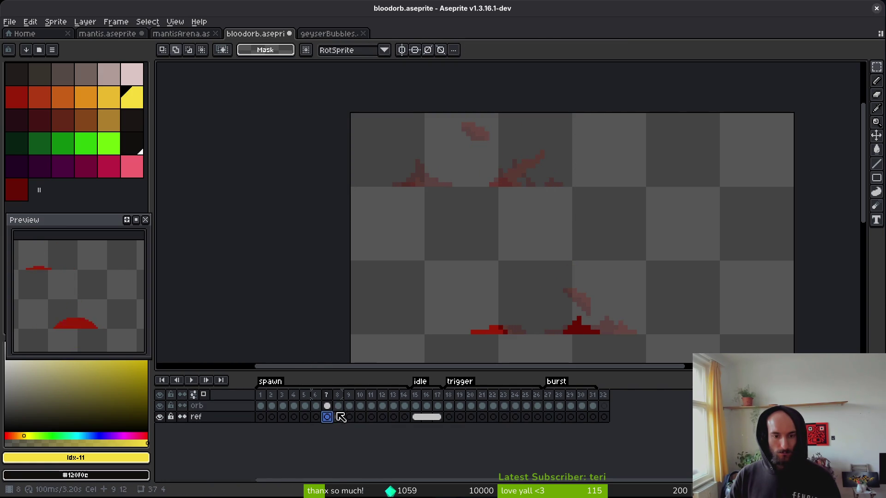
{"action": "left_click", "coordinate": [339, 417]}
{"action": "key", "text": "ctrl+v"}
{"action": "key", "text": "Return"}
{"action": "key", "text": "ctrl+d"}
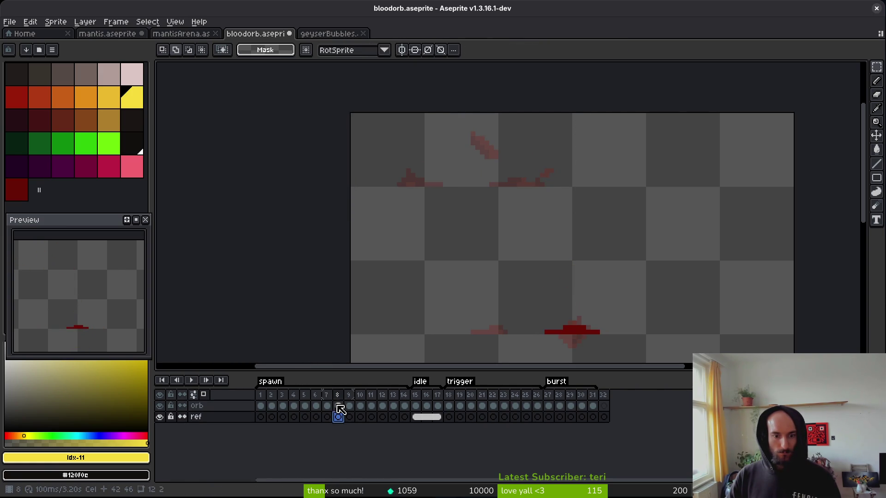
{"action": "left_click", "coordinate": [340, 406]}
{"action": "key", "text": "ctrl+v"}
{"action": "key", "text": "Return"}
{"action": "key", "text": "ctrl+d"}
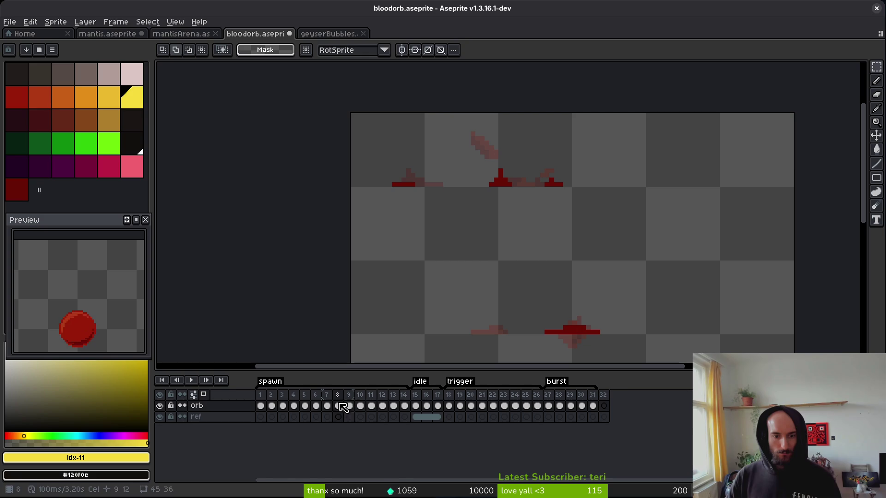
Step: Move the upper pieces of orb frames 1–8 down to the orb's centre
{"action": "mouse_move", "coordinate": [605, 113]}
{"action": "left_mouse_down"}
{"action": "mouse_move", "coordinate": [433, 234]}
{"action": "mouse_move", "coordinate": [349, 234]}
{"action": "left_mouse_up"}
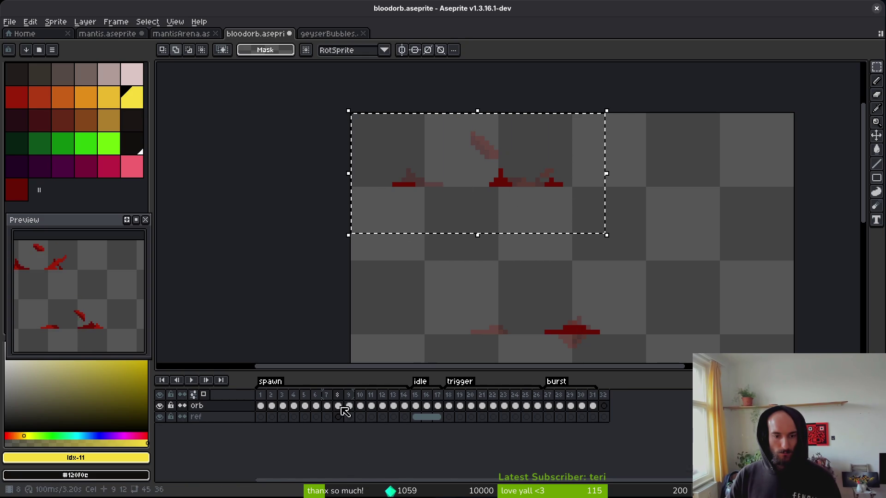
{"action": "left_click_drag", "start_coordinate": [340, 406], "coordinate": [261, 406]}
{"action": "mouse_move", "coordinate": [486, 132]}
{"action": "left_mouse_down"}
{"action": "mouse_move", "coordinate": [511, 248]}
{"action": "mouse_move", "coordinate": [498, 281]}
{"action": "mouse_move", "coordinate": [482, 134]}
{"action": "mouse_move", "coordinate": [473, 134]}
{"action": "mouse_move", "coordinate": [494, 282]}
{"action": "mouse_move", "coordinate": [506, 279]}
{"action": "mouse_move", "coordinate": [487, 281]}
{"action": "left_mouse_up"}
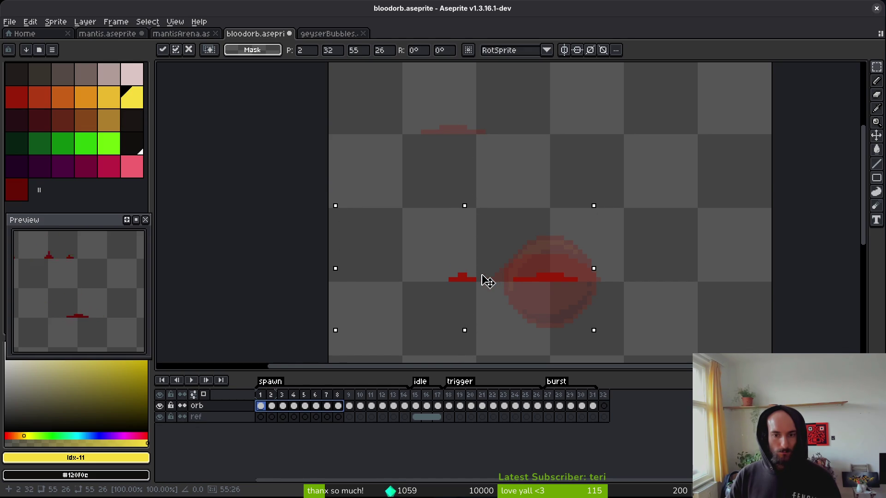
Step: Undo the moved pieces and the dome pastes back through the paste
{"action": "key", "text": "Return"}
{"action": "key", "text": "ctrl+z"}
{"action": "key", "text": "ctrl+d"}
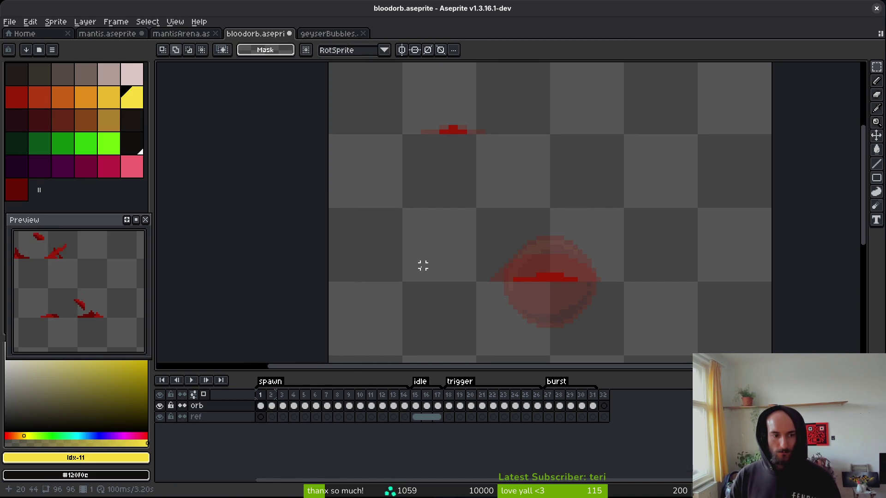
{"action": "scroll", "coordinate": [423, 265], "scroll_direction": "down", "scroll_amount": 1}
{"action": "scroll", "coordinate": [455, 276], "scroll_direction": "down", "scroll_amount": 3}
{"action": "scroll", "coordinate": [455, 276], "scroll_direction": "right", "scroll_amount": 3}
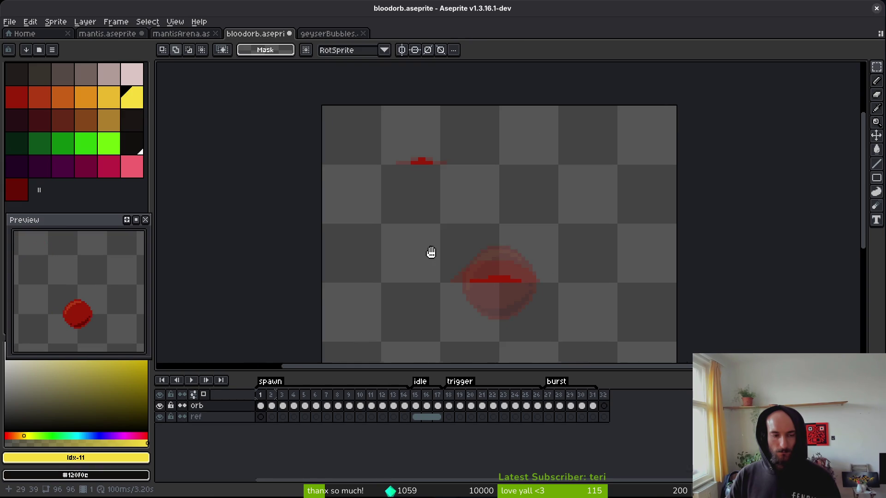
{"action": "key", "text": "ctrl+z"}
{"action": "key", "text": "ctrl+z"}
{"action": "key", "text": "ctrl+z"}
{"action": "key", "text": "ctrl+z"}
{"action": "key", "text": "ctrl+z"}
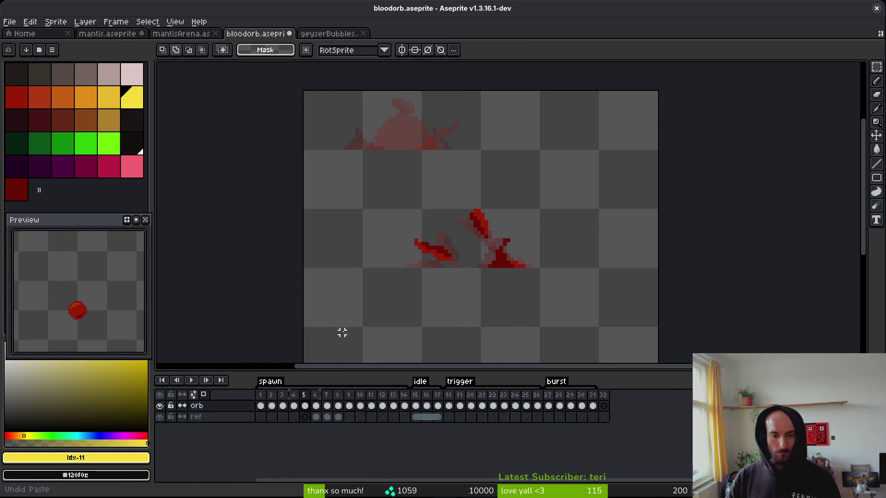
{"action": "key", "text": "ctrl+z"}
{"action": "key", "text": "ctrl+z"}
{"action": "key", "text": "ctrl+z"}
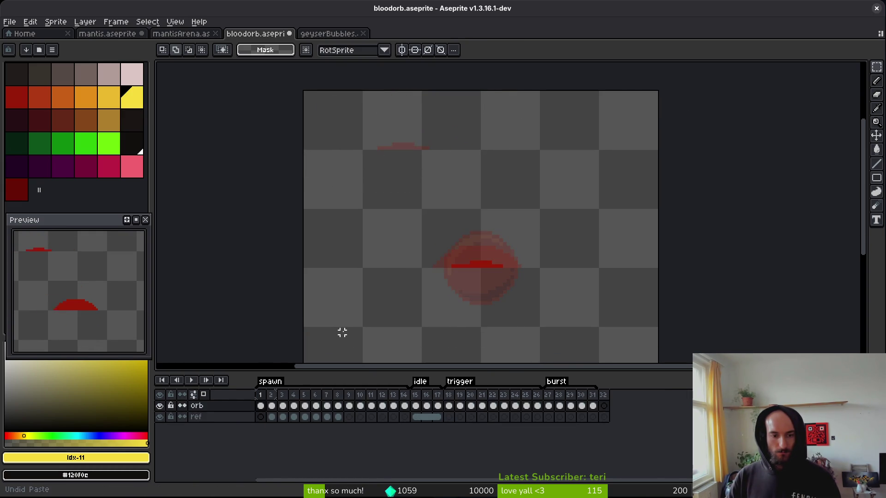
Step: Return to frame 5 with the sprite centred and save bloodorb.aseprite
{"action": "mouse_move", "coordinate": [259, 417]}
{"action": "left_mouse_down"}
{"action": "mouse_move", "coordinate": [339, 420]}
{"action": "mouse_move", "coordinate": [306, 424]}
{"action": "left_mouse_up"}
{"action": "left_click", "coordinate": [303, 419]}
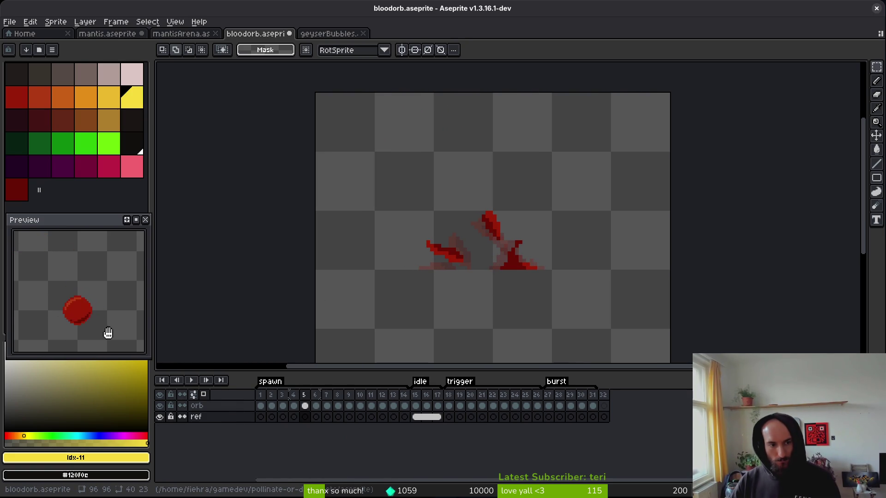
{"action": "scroll", "coordinate": [108, 333], "scroll_direction": "down", "scroll_amount": 1}
{"action": "left_click_drag", "start_coordinate": [451, 290], "coordinate": [423, 282]}
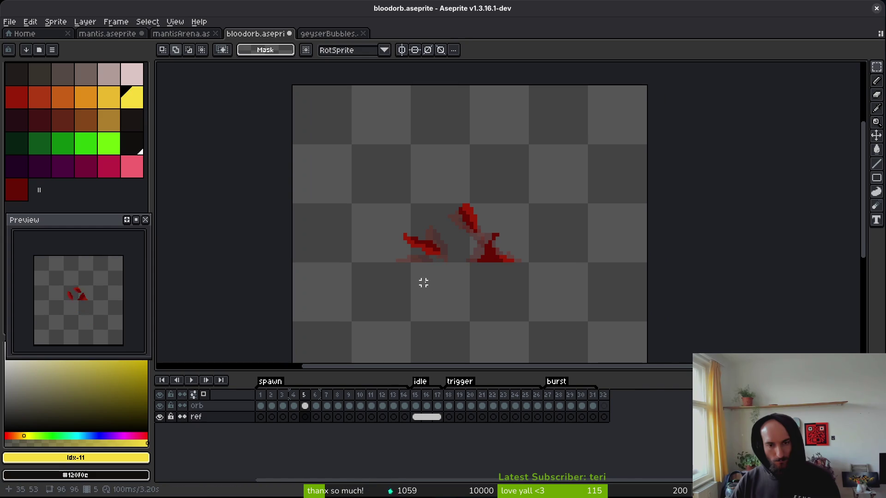
{"action": "key", "text": "ctrl+s"}
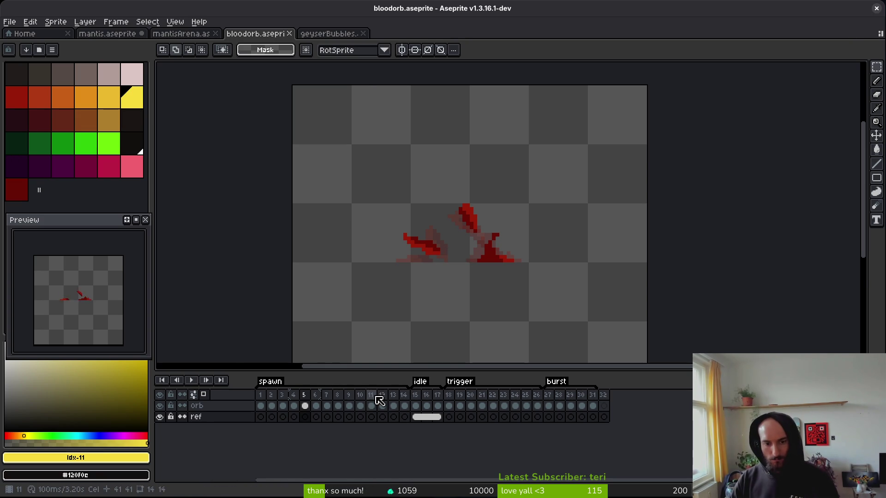
Step: Review and cancel the Export Sprite Sheet settings, then add a new tag over frames 9–14
{"action": "key", "text": "ctrl+e"}
{"action": "scroll", "coordinate": [510, 254], "scroll_direction": "down", "scroll_amount": 4}
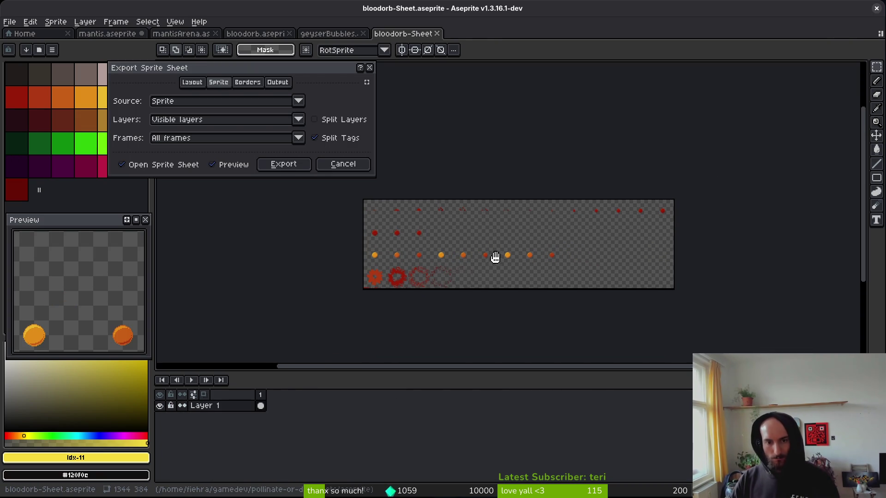
{"action": "left_click", "coordinate": [360, 169]}
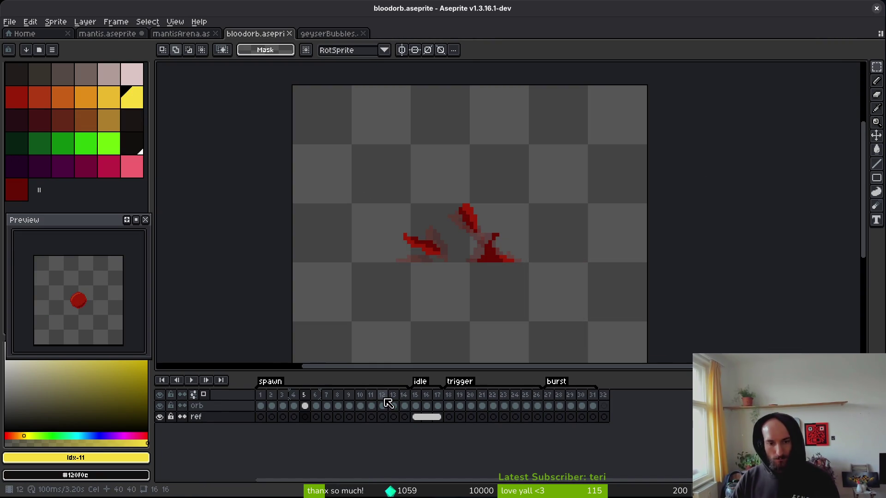
{"action": "mouse_move", "coordinate": [403, 402]}
{"action": "left_mouse_down"}
{"action": "mouse_move", "coordinate": [345, 402]}
{"action": "mouse_move", "coordinate": [355, 409]}
{"action": "left_mouse_up"}
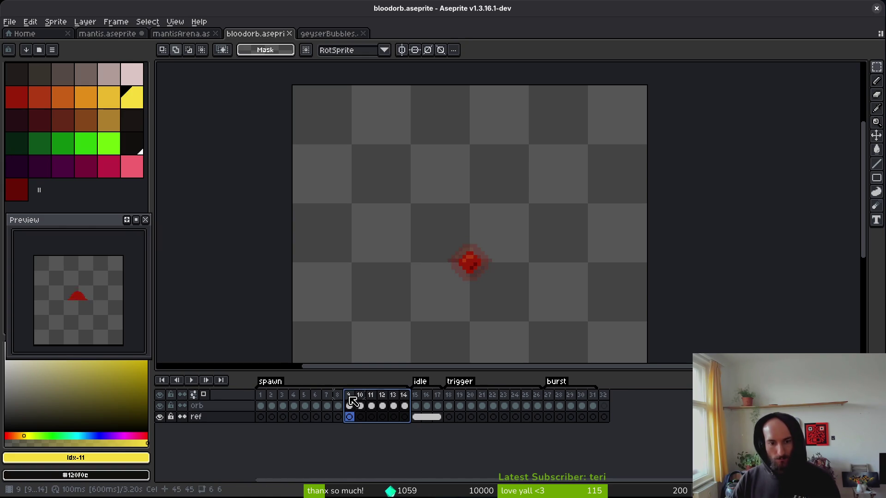
{"action": "key", "text": "F2"}
Step: Retag frames 1–8 as 'bubble' and frames 9–14 as 'spawn', then save bloodorb.aseprite
{"action": "double_click", "coordinate": [346, 395]}
{"action": "type", "text": "start"}
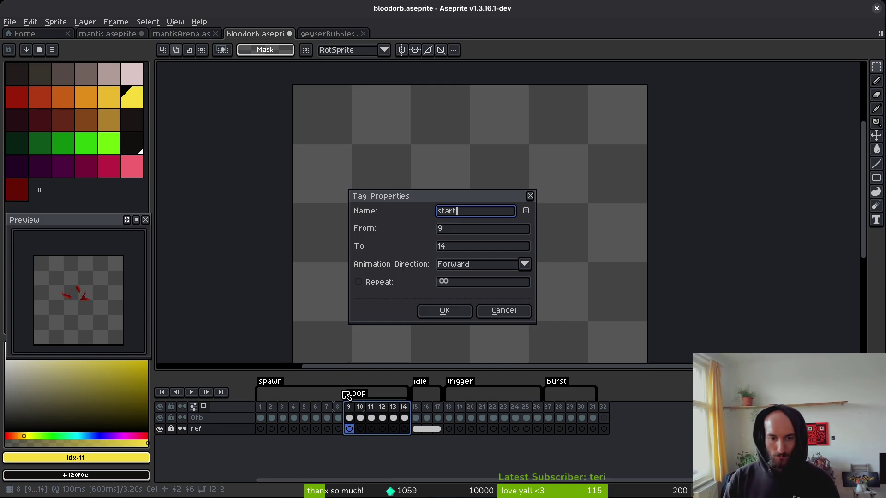
{"action": "key", "text": "Return"}
{"action": "double_click", "coordinate": [283, 389]}
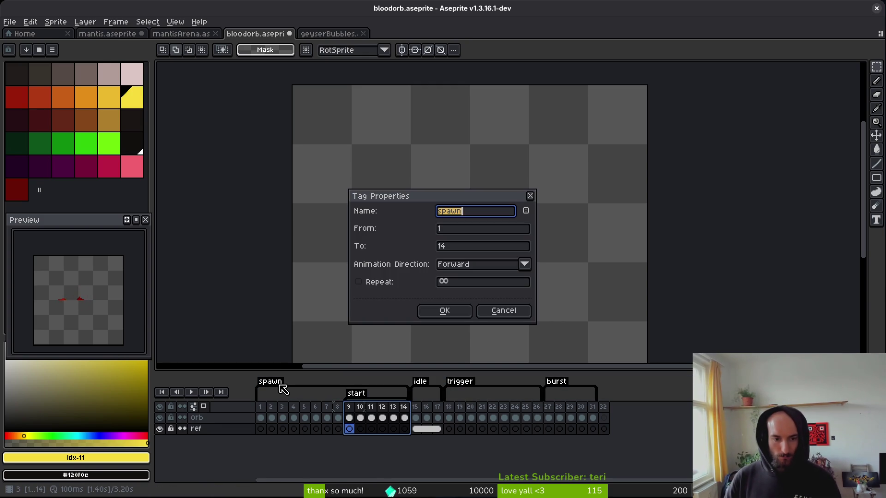
{"action": "type", "text": "ble"}
{"action": "key", "text": "Return"}
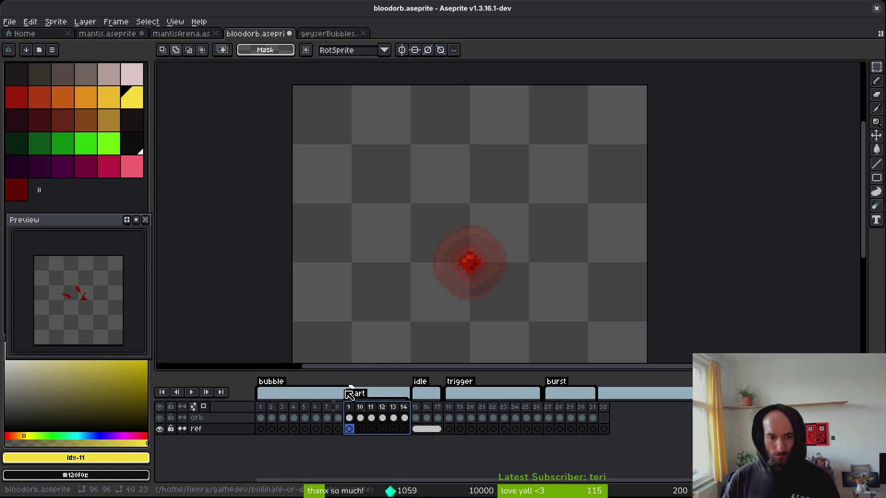
{"action": "double_click", "coordinate": [364, 382]}
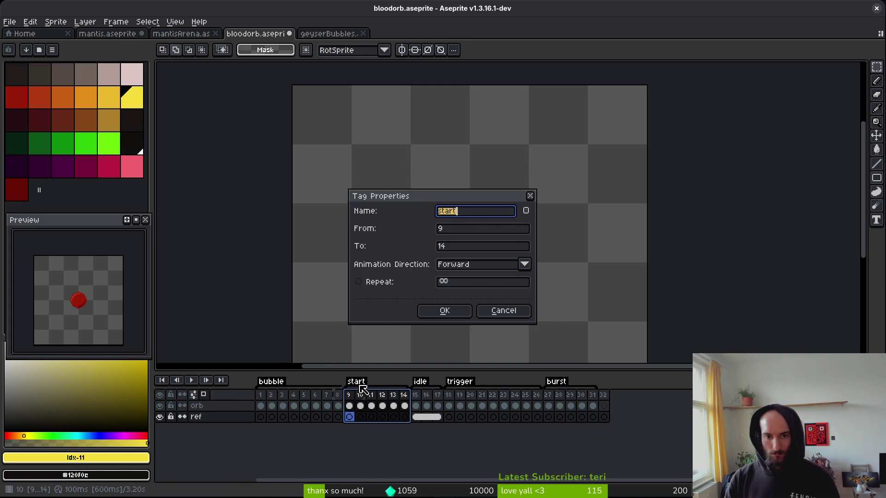
{"action": "type", "text": "awn"}
{"action": "key", "text": "Return"}
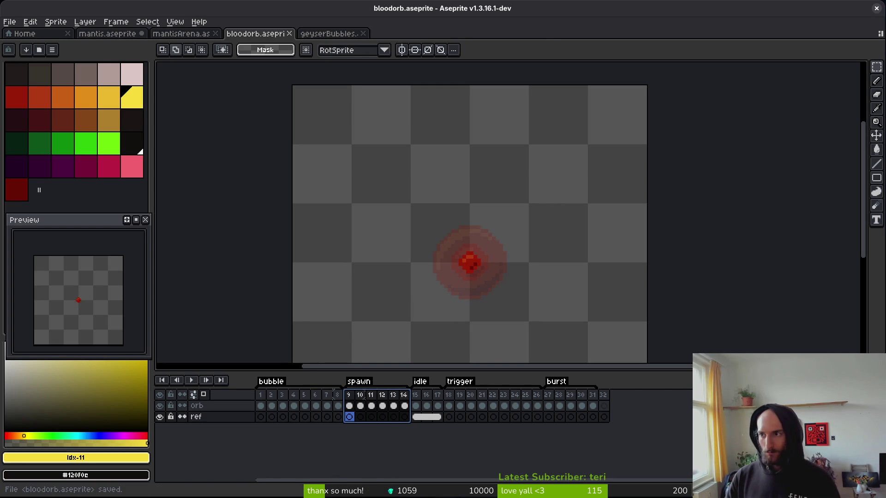
{"action": "key", "text": "ctrl+s"}
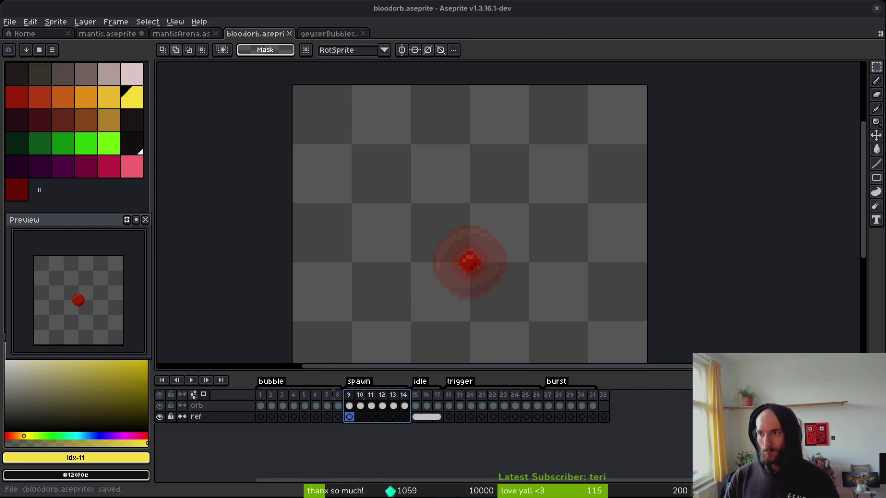
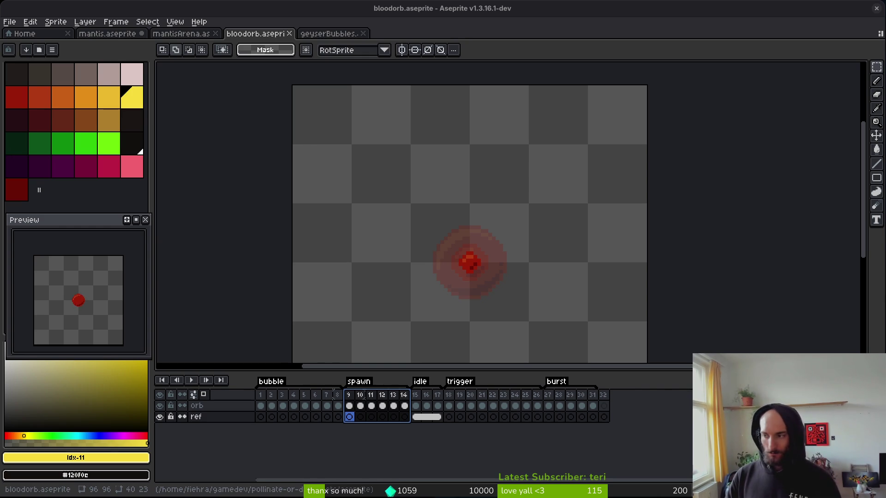
Step: Save the orb sprite and generate a sprite sheet from all its frames
{"action": "scroll", "coordinate": [512, 249], "scroll_direction": "down", "scroll_amount": 2}
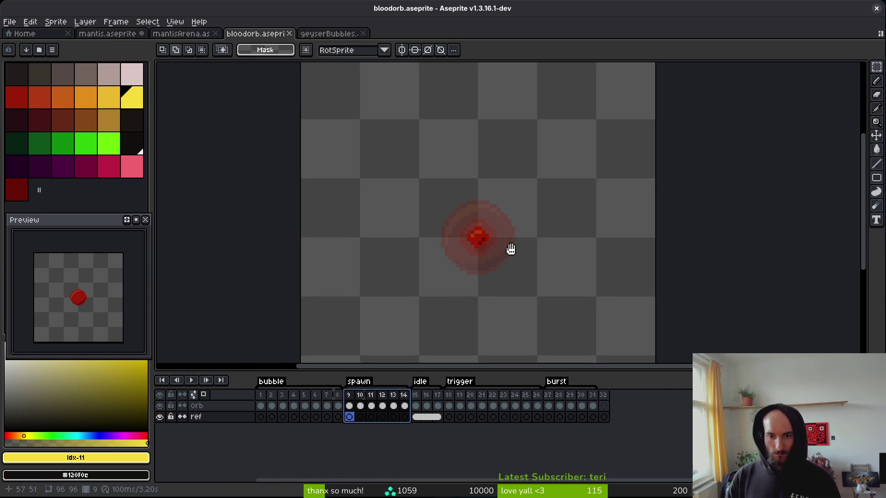
{"action": "key", "text": "ctrl+s"}
{"action": "key", "text": "ctrl+e"}
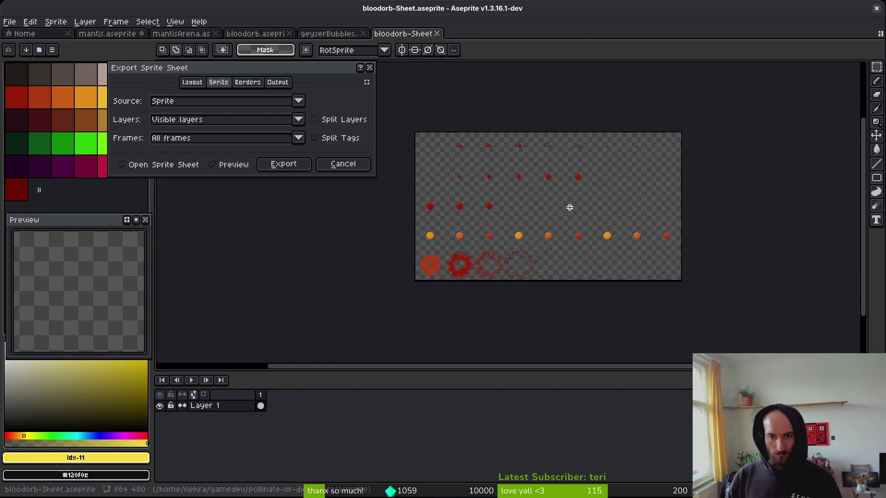
{"action": "scroll", "coordinate": [487, 210], "scroll_direction": "up", "scroll_amount": 4}
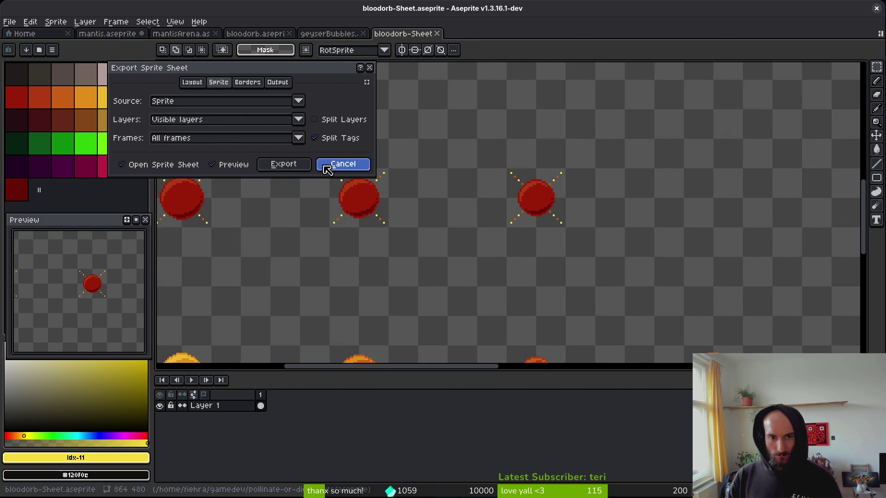
{"action": "left_click", "coordinate": [343, 164]}
{"action": "key", "text": "ctrl+e"}
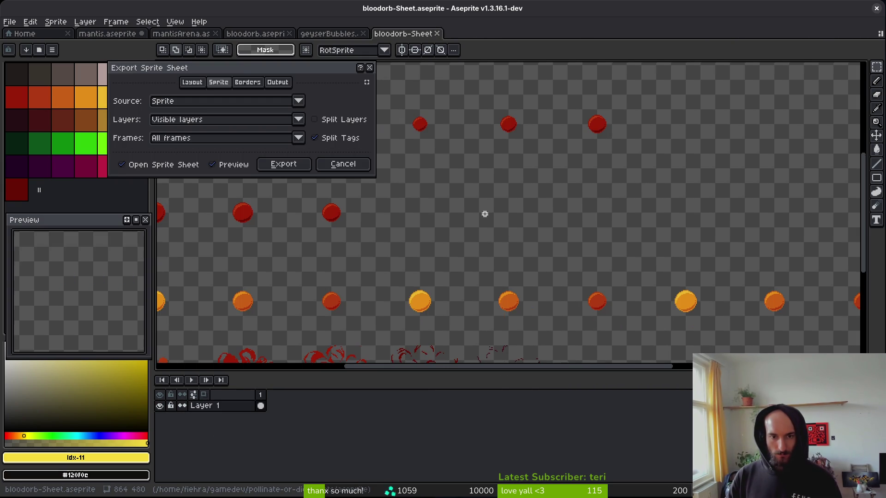
{"action": "scroll", "coordinate": [529, 210], "scroll_direction": "up", "scroll_amount": 4}
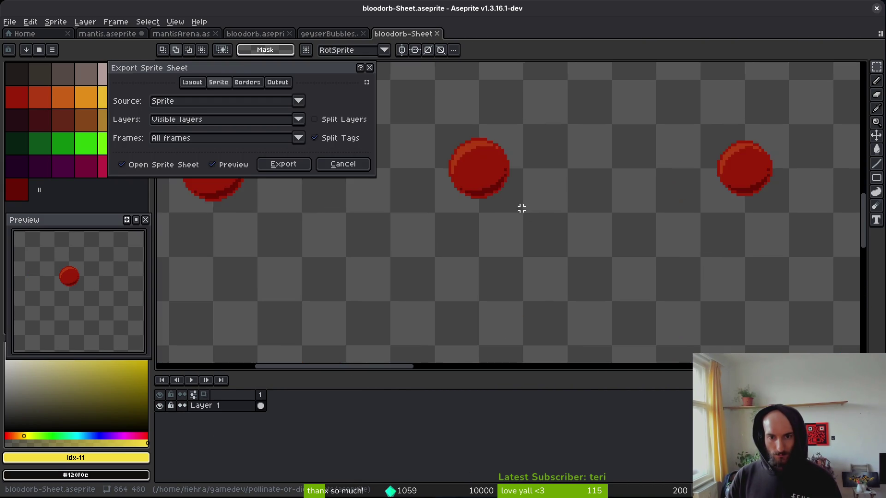
{"action": "scroll", "coordinate": [505, 198], "scroll_direction": "down", "scroll_amount": 3}
{"action": "mouse_move", "coordinate": [505, 198]}
{"action": "left_mouse_down"}
{"action": "mouse_move", "coordinate": [500, 277]}
{"action": "mouse_move", "coordinate": [451, 279]}
{"action": "mouse_move", "coordinate": [447, 303]}
{"action": "mouse_move", "coordinate": [480, 253]}
{"action": "mouse_move", "coordinate": [470, 226]}
{"action": "mouse_move", "coordinate": [549, 265]}
{"action": "left_mouse_up"}
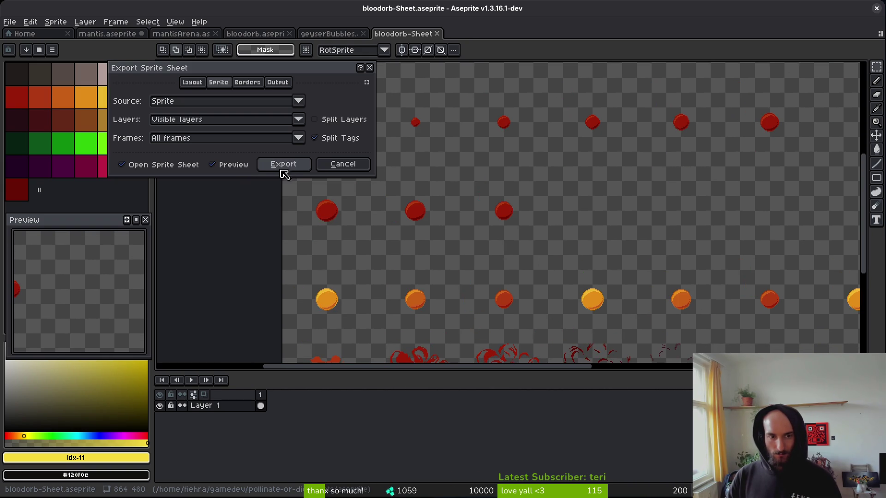
{"action": "left_click", "coordinate": [284, 168]}
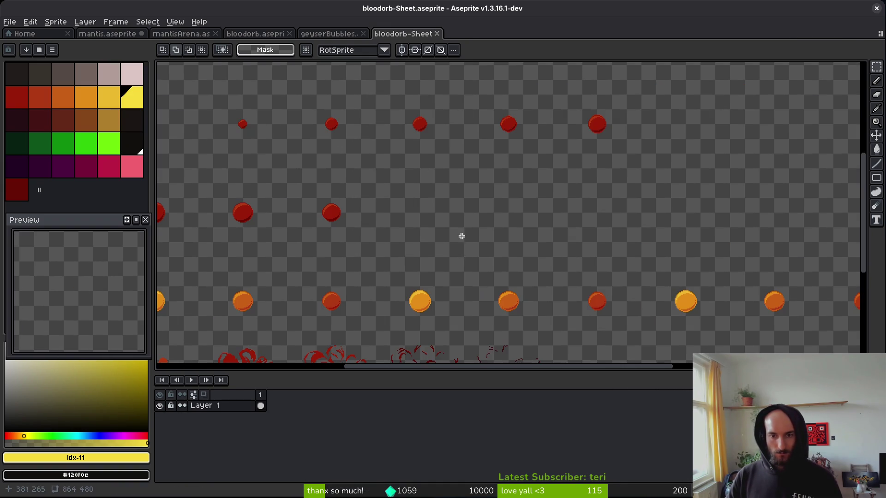
Step: Export the sheet as a PNG, overwriting art/objects/bloodorb-Sheet.png
{"action": "key", "text": "ctrl+alt+shift+s"}
{"action": "left_click", "coordinate": [223, 41]}
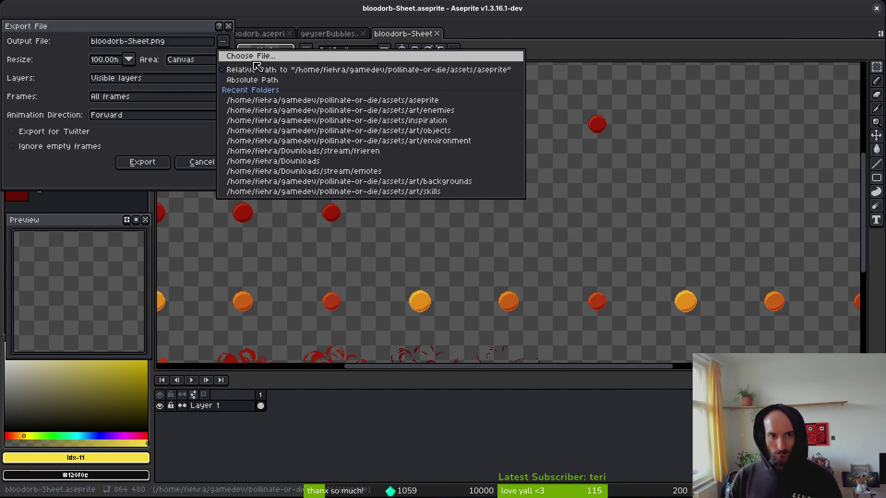
{"action": "left_click", "coordinate": [245, 55]}
{"action": "left_click", "coordinate": [88, 44]}
{"action": "double_click", "coordinate": [104, 96]}
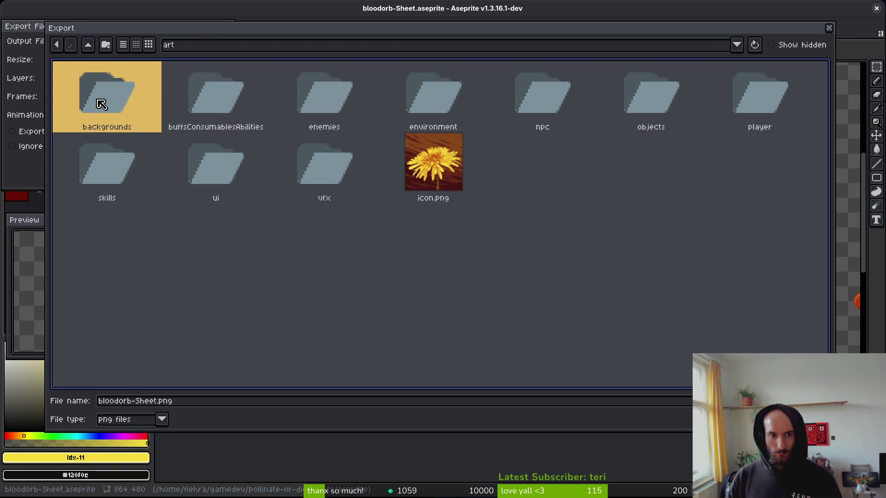
{"action": "left_click", "coordinate": [653, 98]}
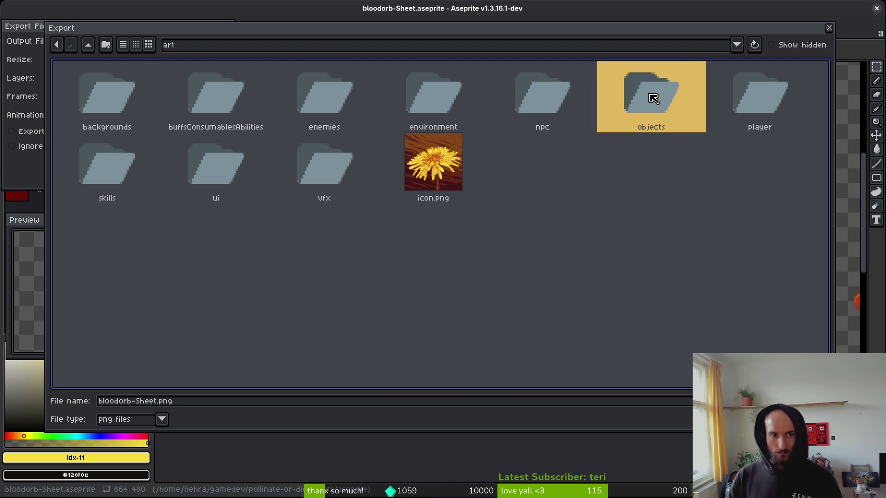
{"action": "double_click", "coordinate": [653, 98]}
{"action": "key", "text": "Return"}
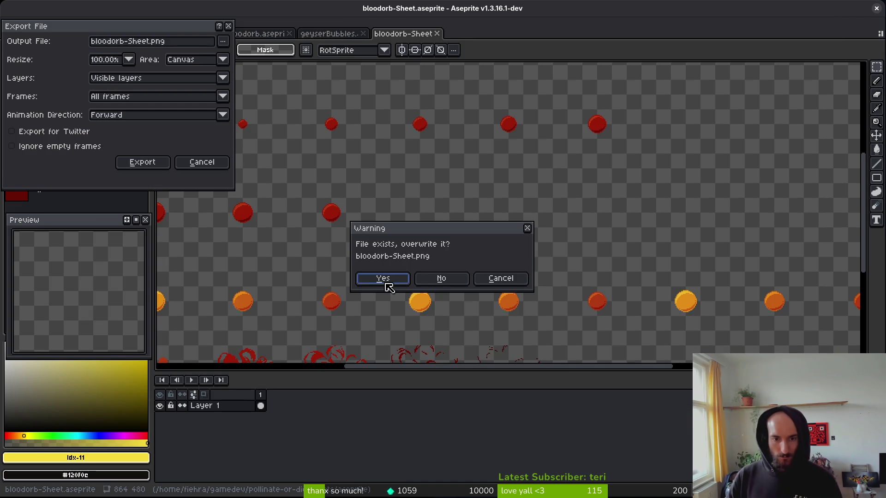
{"action": "left_click", "coordinate": [383, 279]}
{"action": "left_click", "coordinate": [142, 162]}
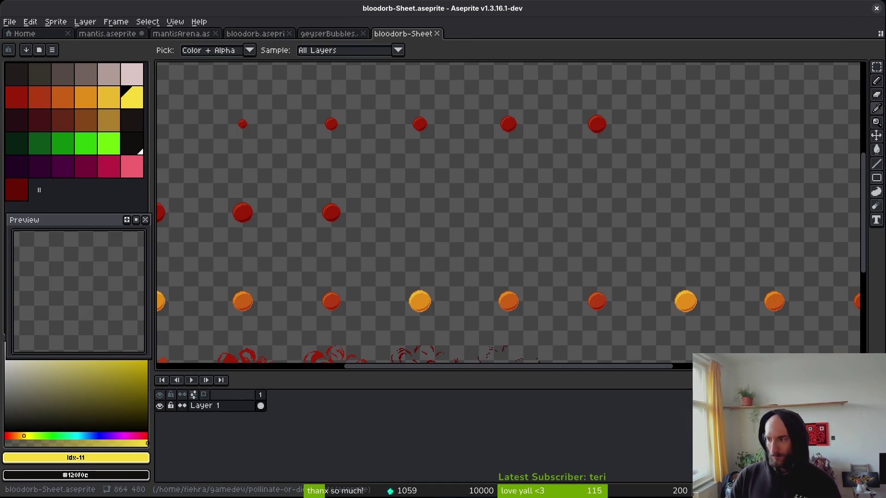
{"action": "key", "text": "alt+Tab"}
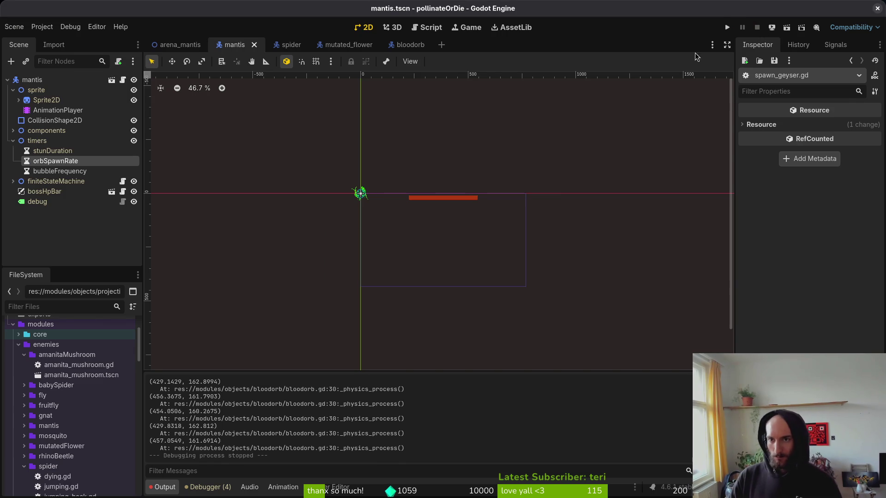
Step: In the bloodorb scene, set the Sprite2D's Vframes to 5
{"action": "left_click", "coordinate": [397, 45]}
{"action": "left_click", "coordinate": [41, 99]}
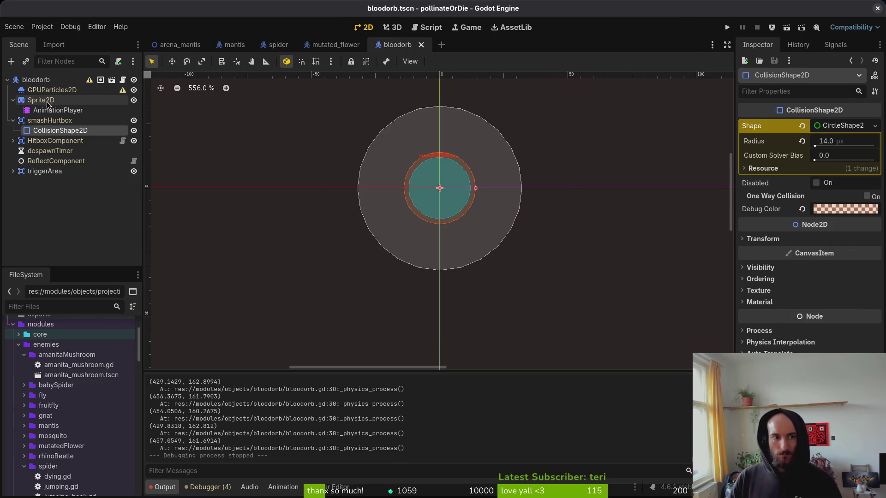
{"action": "left_click", "coordinate": [842, 195]}
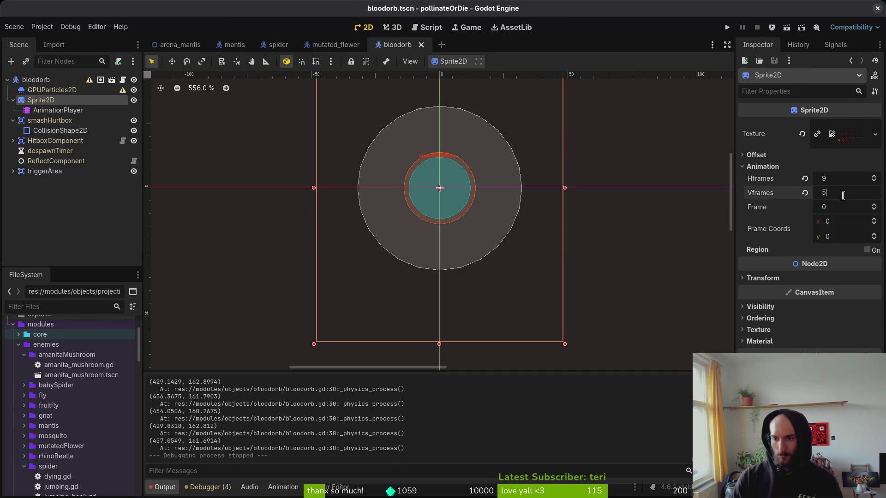
{"action": "key", "text": "Return"}
Step: Create a new 'bubble' animation with a length of 8 and save the scene
{"action": "left_click", "coordinate": [45, 110]}
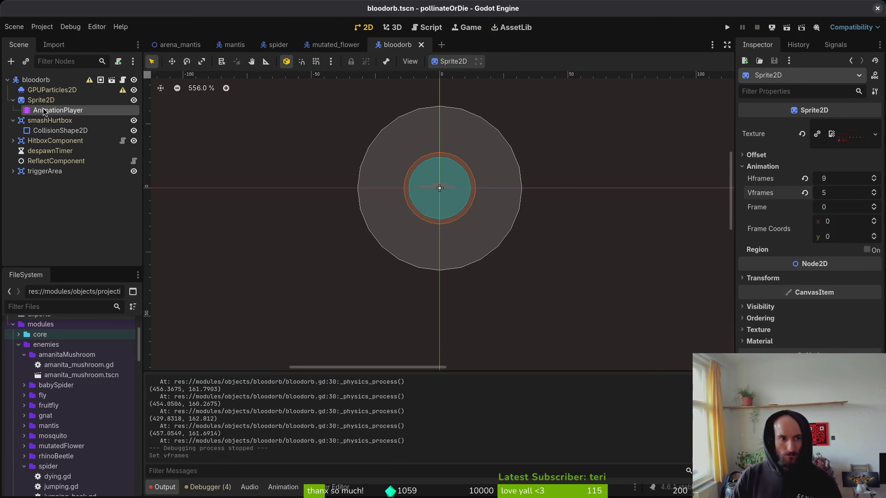
{"action": "left_click", "coordinate": [286, 317]}
{"action": "left_click", "coordinate": [290, 336]}
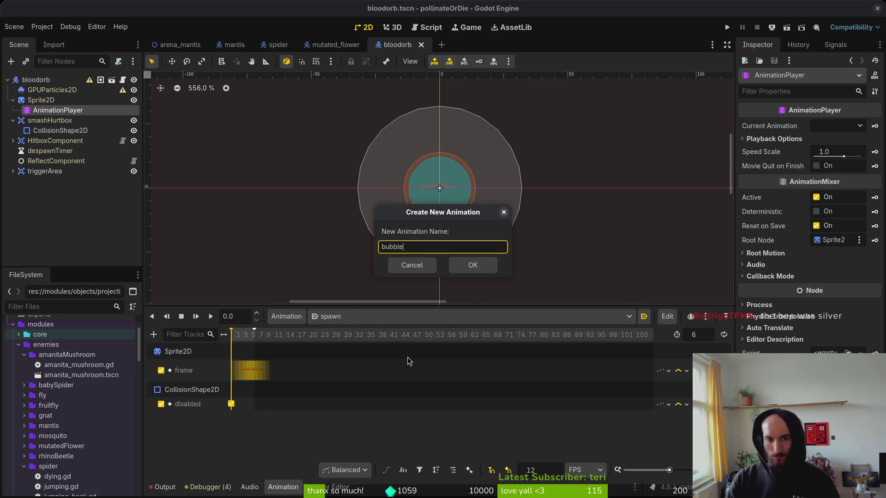
{"action": "type", "text": "e"}
{"action": "key", "text": "Return"}
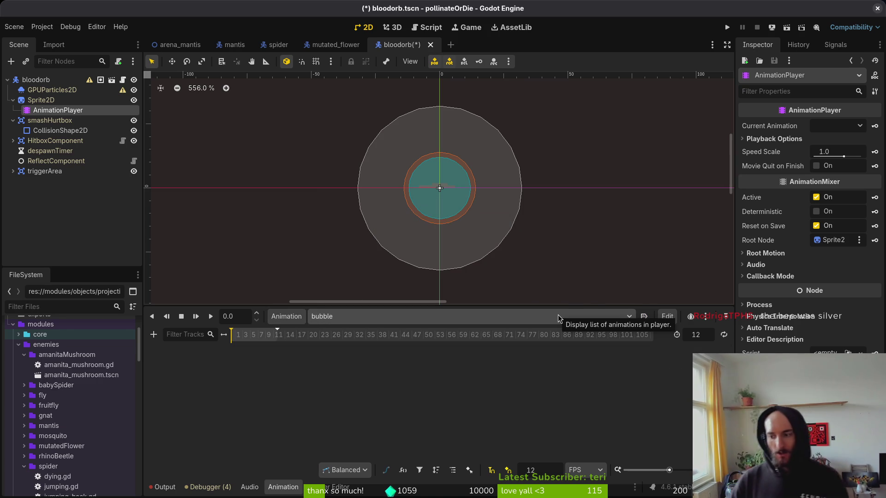
{"action": "key", "text": "ctrl+s"}
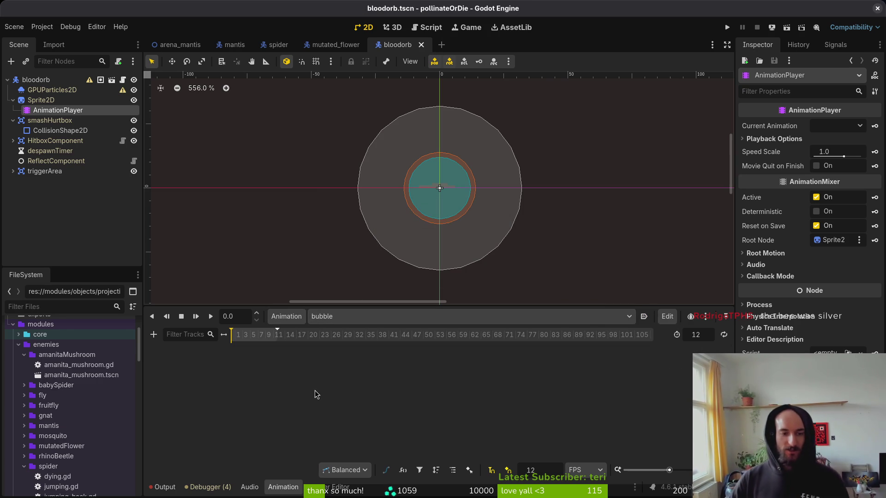
{"action": "type", "text": "8"}
{"action": "key", "text": "Return"}
{"action": "key", "text": "ctrl+s"}
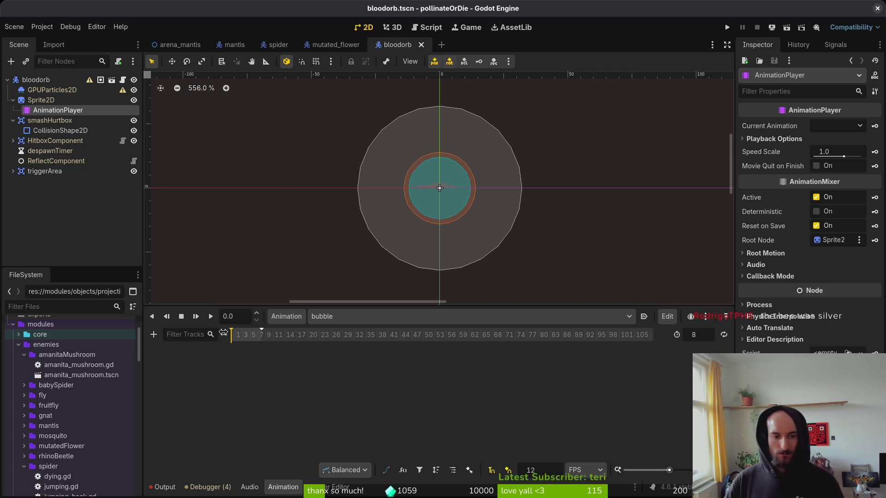
Step: Key successive Sprite2D frames into a new frame track for bubble, then save
{"action": "scroll", "coordinate": [263, 347], "scroll_direction": "up", "scroll_amount": 3, "text": "ctrl"}
{"action": "left_click", "coordinate": [40, 100]}
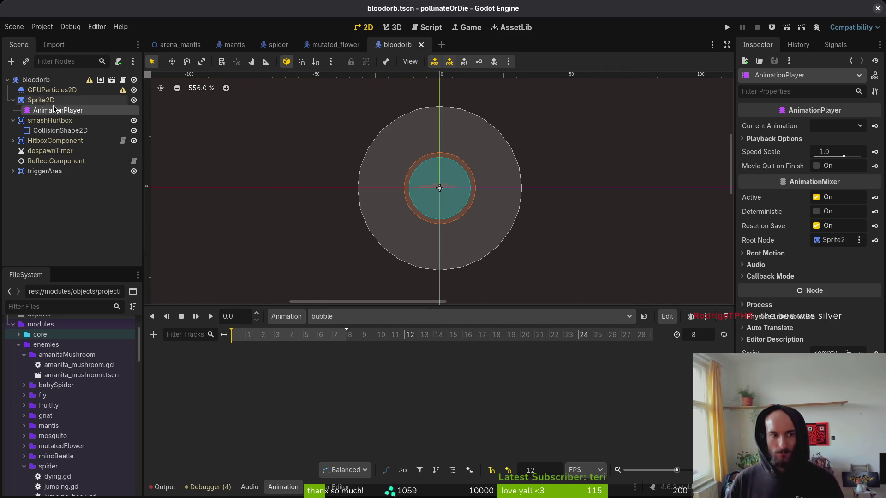
{"action": "left_click", "coordinate": [875, 207]}
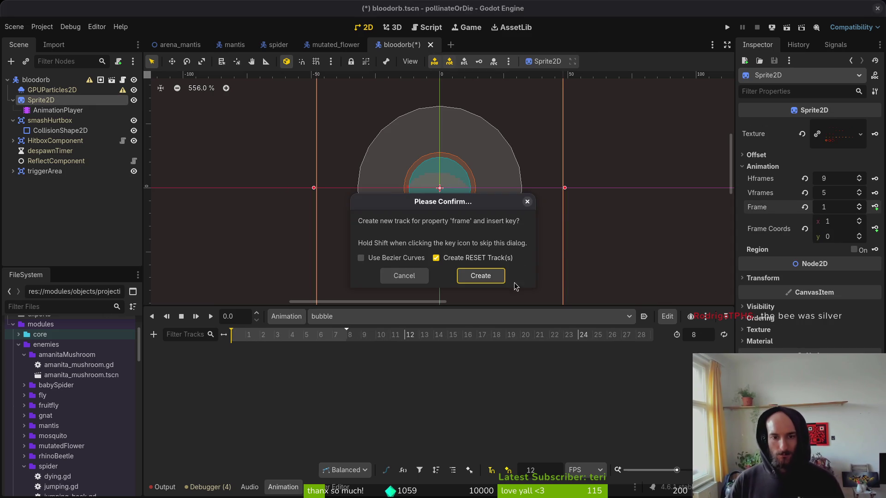
{"action": "left_click", "coordinate": [489, 277]}
{"action": "left_click", "coordinate": [875, 208]}
{"action": "left_click", "coordinate": [875, 207]}
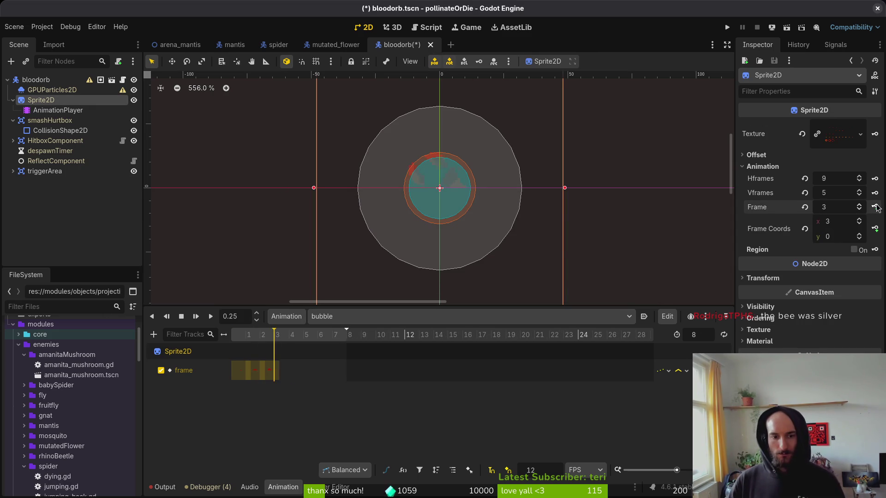
{"action": "left_click", "coordinate": [875, 207]}
{"action": "left_click", "coordinate": [876, 208]}
{"action": "left_click", "coordinate": [876, 207]}
{"action": "left_click", "coordinate": [875, 207]}
{"action": "left_click", "coordinate": [875, 207]}
{"action": "key", "text": "ctrl+s"}
{"action": "left_click", "coordinate": [409, 316]}
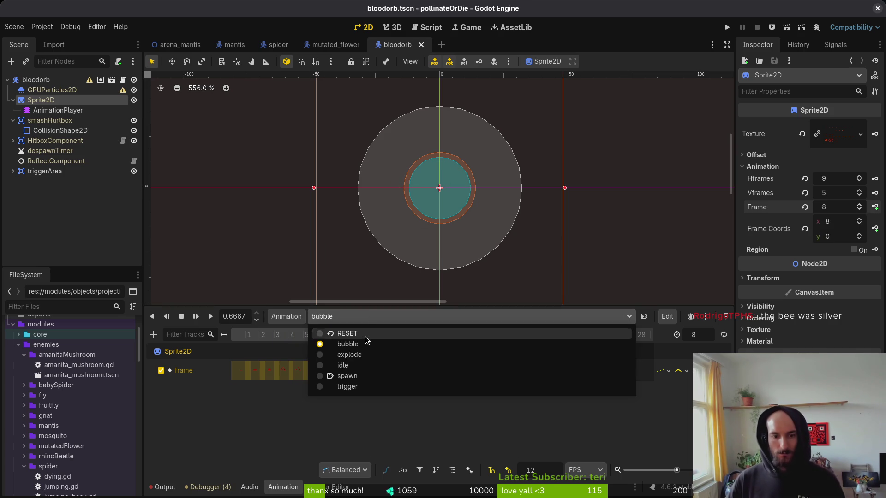
Step: Replace spawn's sprite frame track with new keys from the next sheet row and save
{"action": "left_click", "coordinate": [364, 376]}
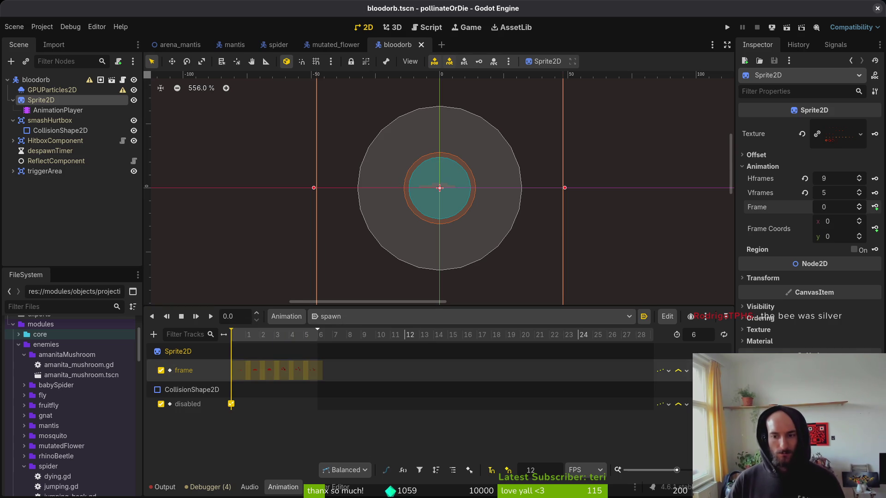
{"action": "left_click", "coordinate": [447, 369]}
{"action": "key", "text": "Delete"}
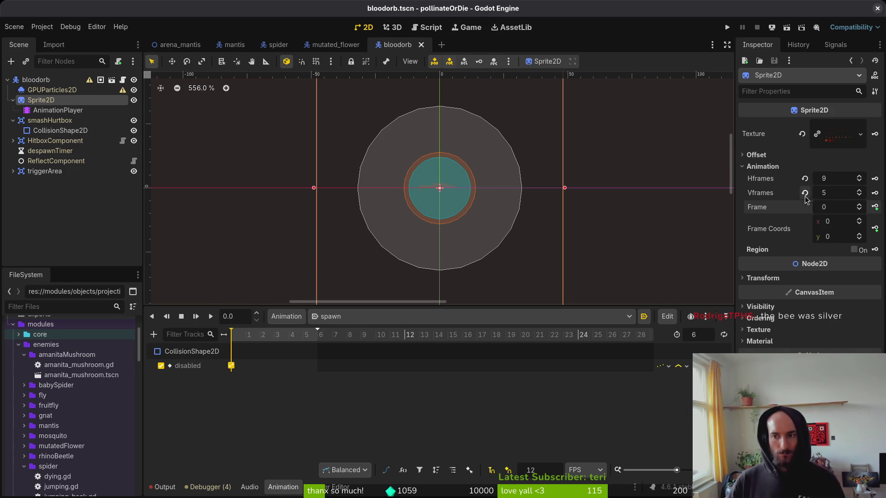
{"action": "left_click", "coordinate": [859, 234]}
{"action": "left_click", "coordinate": [873, 209]}
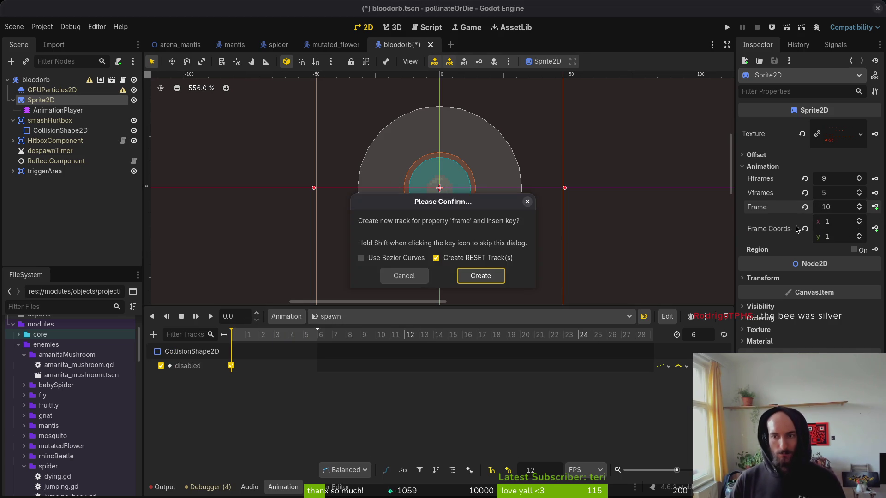
{"action": "left_click", "coordinate": [479, 276]}
{"action": "left_click", "coordinate": [875, 207]}
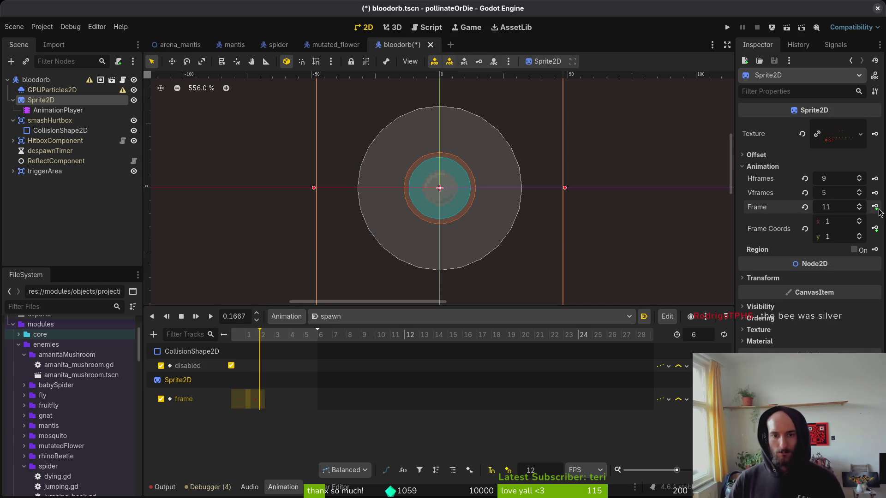
{"action": "left_click", "coordinate": [876, 207]}
{"action": "left_click", "coordinate": [876, 207]}
{"action": "left_click", "coordinate": [875, 207]}
{"action": "left_click", "coordinate": [875, 208]}
{"action": "key", "text": "ctrl+s"}
Step: Replace idle's old frame track with four new Sprite2D frame keys and save
{"action": "left_click", "coordinate": [347, 317]}
{"action": "left_click", "coordinate": [342, 366]}
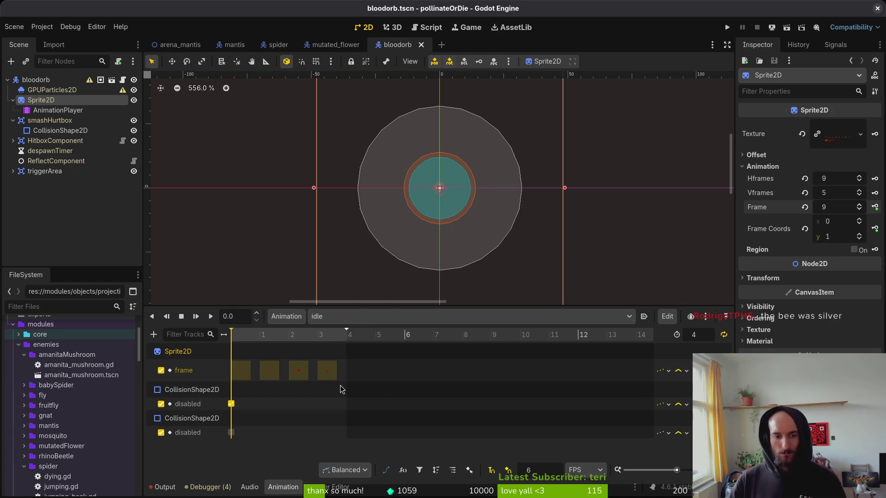
{"action": "left_click", "coordinate": [689, 369]}
{"action": "key", "text": "ctrl+s"}
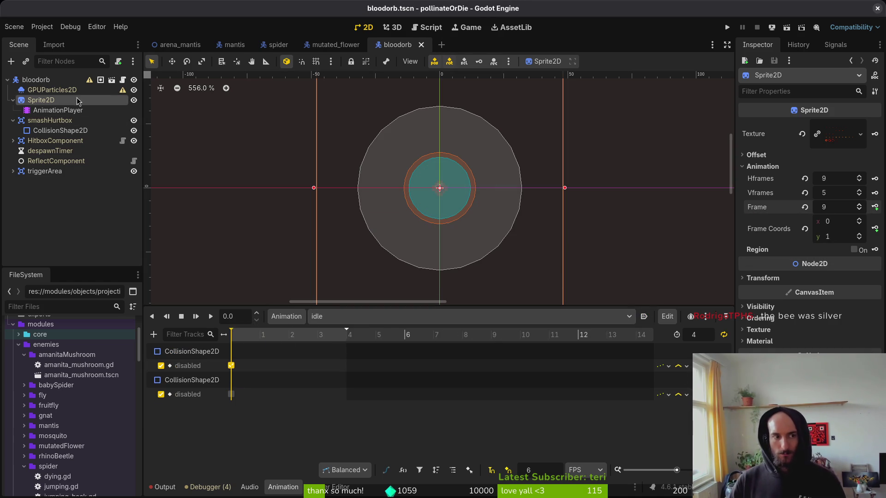
{"action": "left_click", "coordinate": [860, 235]}
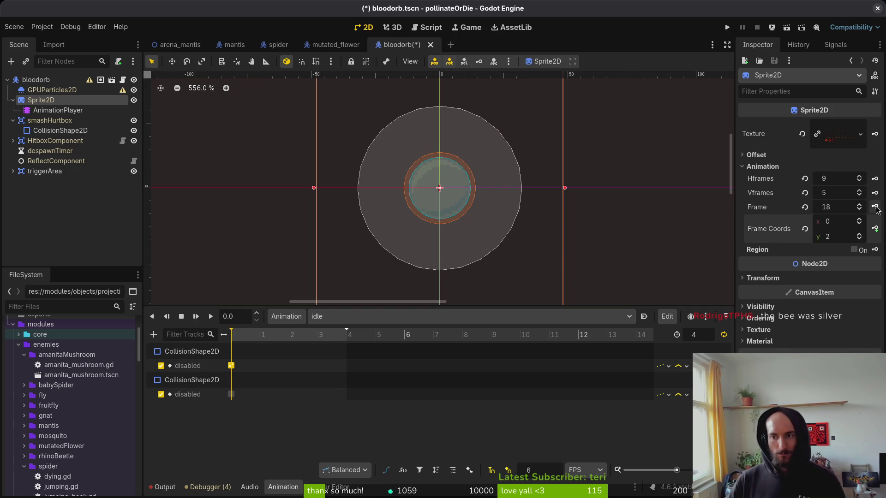
{"action": "left_click", "coordinate": [876, 209]}
{"action": "left_click", "coordinate": [507, 272]}
{"action": "left_click", "coordinate": [876, 207]}
{"action": "left_click", "coordinate": [877, 209]}
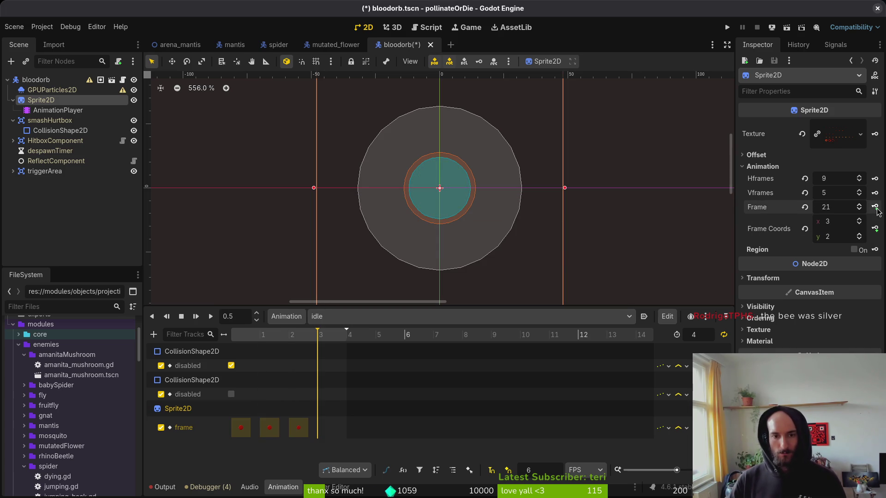
{"action": "left_click", "coordinate": [269, 427]}
{"action": "key", "text": "ctrl+d"}
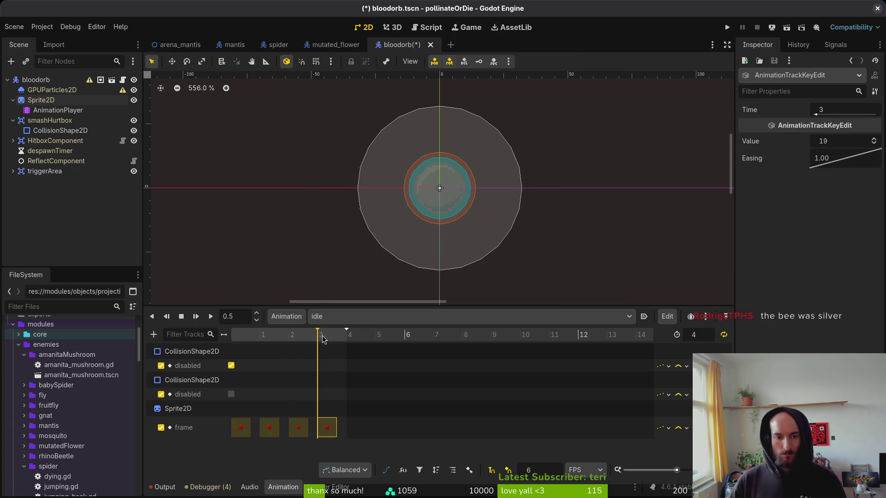
{"action": "key", "text": "ctrl+s"}
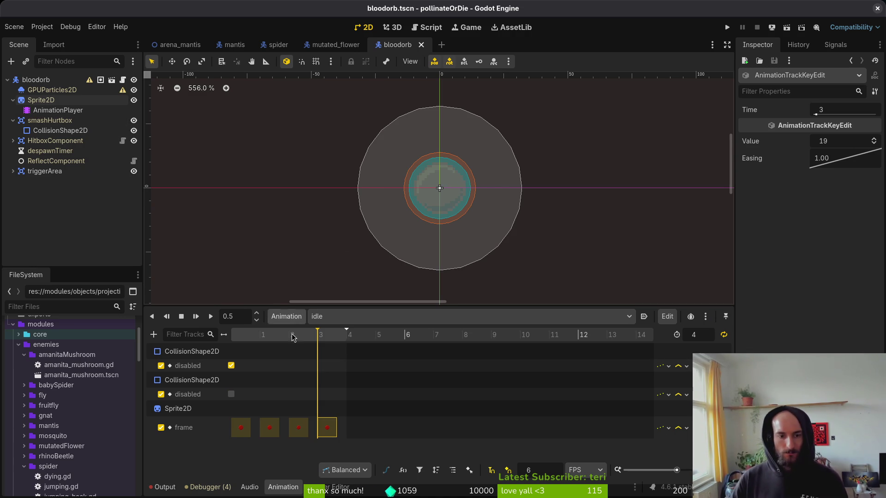
{"action": "mouse_move", "coordinate": [265, 342]}
{"action": "left_mouse_down"}
{"action": "mouse_move", "coordinate": [190, 344]}
{"action": "mouse_move", "coordinate": [319, 336]}
{"action": "mouse_move", "coordinate": [194, 344]}
{"action": "left_mouse_up"}
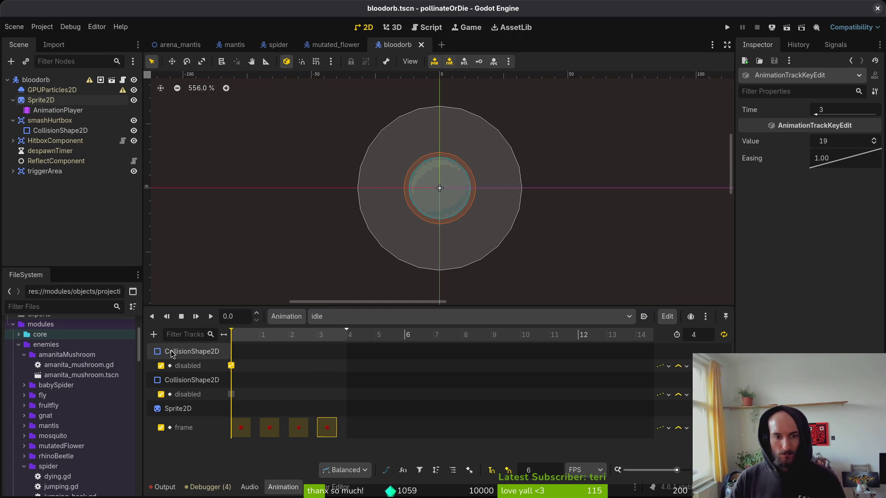
Step: Shrink the smashHurtbox collision circle to about 13 px
{"action": "left_click", "coordinate": [57, 131]}
{"action": "scroll", "coordinate": [483, 193], "scroll_direction": "up", "scroll_amount": 6}
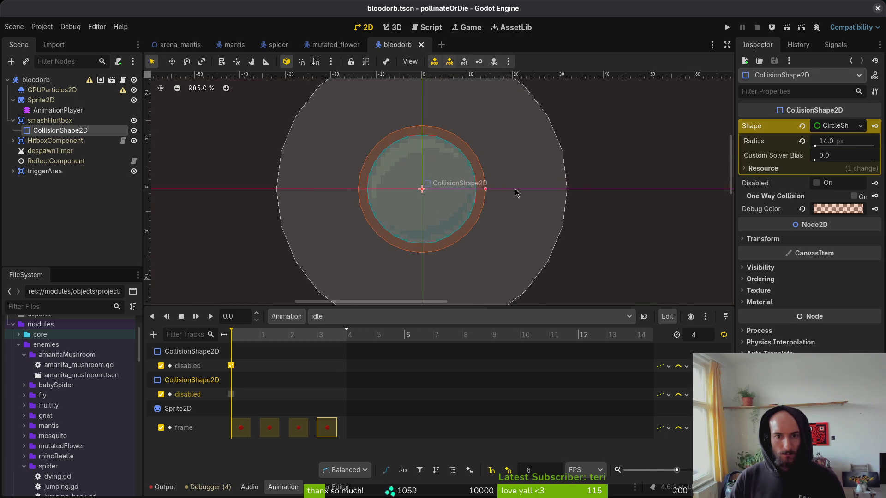
{"action": "left_click_drag", "start_coordinate": [483, 191], "coordinate": [478, 191]}
{"action": "left_click", "coordinate": [13, 141]}
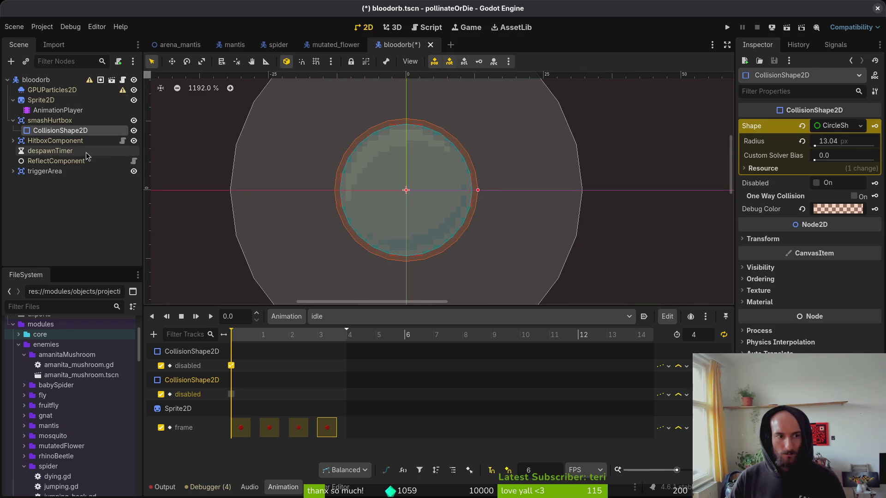
{"action": "left_click", "coordinate": [60, 152]}
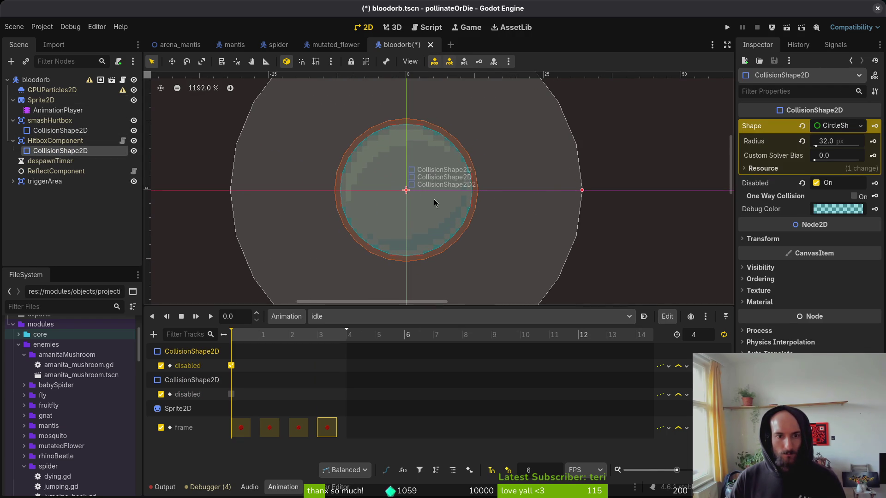
{"action": "scroll", "coordinate": [438, 203], "scroll_direction": "down", "scroll_amount": 3}
Step: Shrink the triggerArea collision circle to an 11 px radius and save
{"action": "left_click", "coordinate": [14, 182]}
{"action": "left_click", "coordinate": [62, 192]}
{"action": "scroll", "coordinate": [474, 193], "scroll_direction": "up", "scroll_amount": 5}
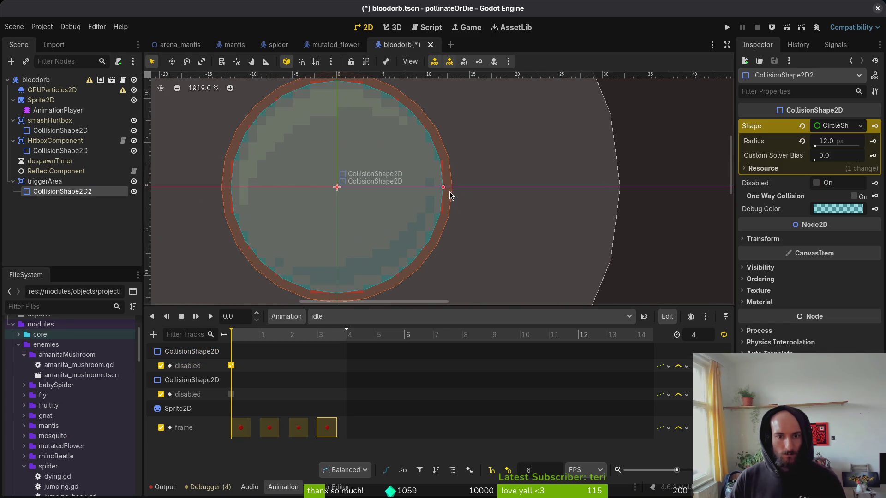
{"action": "left_click_drag", "start_coordinate": [439, 194], "coordinate": [437, 192]}
{"action": "key", "text": "ctrl+s"}
Step: Preview the idle animation frames, then rewind the playhead to the start
{"action": "left_click", "coordinate": [463, 230]}
{"action": "scroll", "coordinate": [389, 237], "scroll_direction": "down", "scroll_amount": 3}
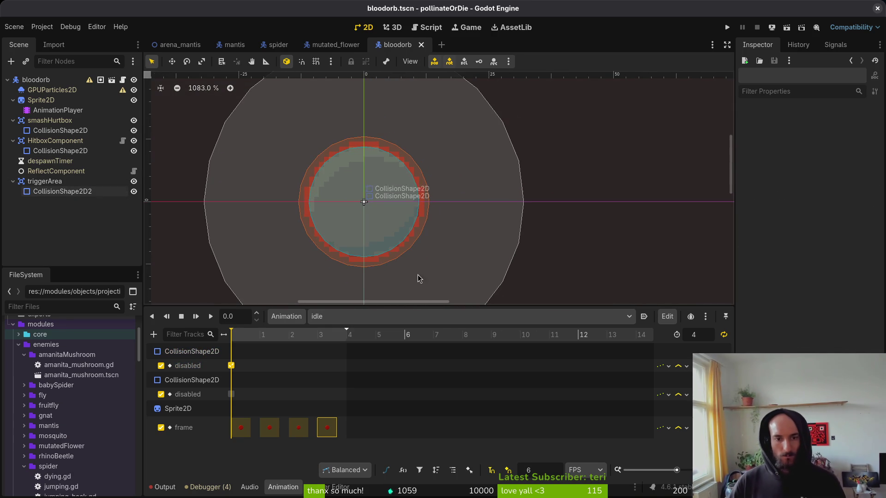
{"action": "left_click_drag", "start_coordinate": [249, 336], "coordinate": [317, 334]}
{"action": "mouse_move", "coordinate": [247, 338]}
{"action": "left_mouse_down"}
{"action": "mouse_move", "coordinate": [346, 336]}
{"action": "mouse_move", "coordinate": [221, 336]}
{"action": "left_mouse_up"}
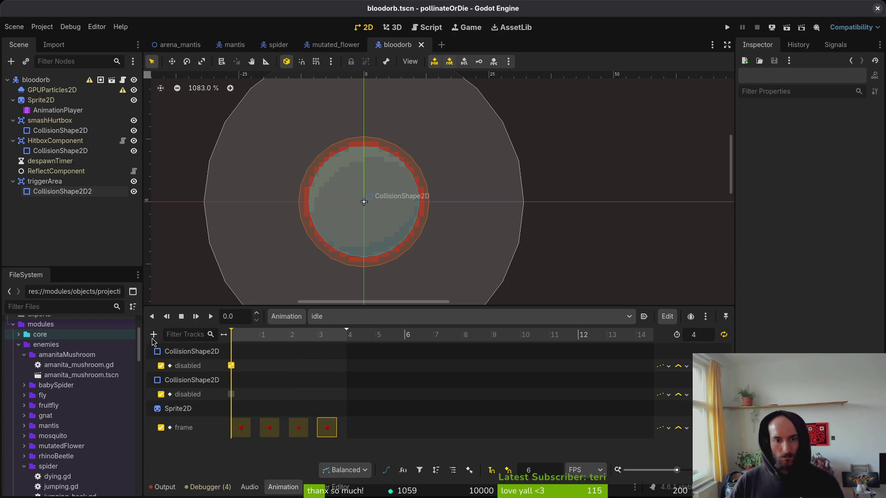
{"action": "left_click", "coordinate": [13, 182]}
Step: Switch to the trigger animation and remove its old sprite frame track
{"action": "left_click", "coordinate": [13, 141]}
{"action": "left_click", "coordinate": [13, 121]}
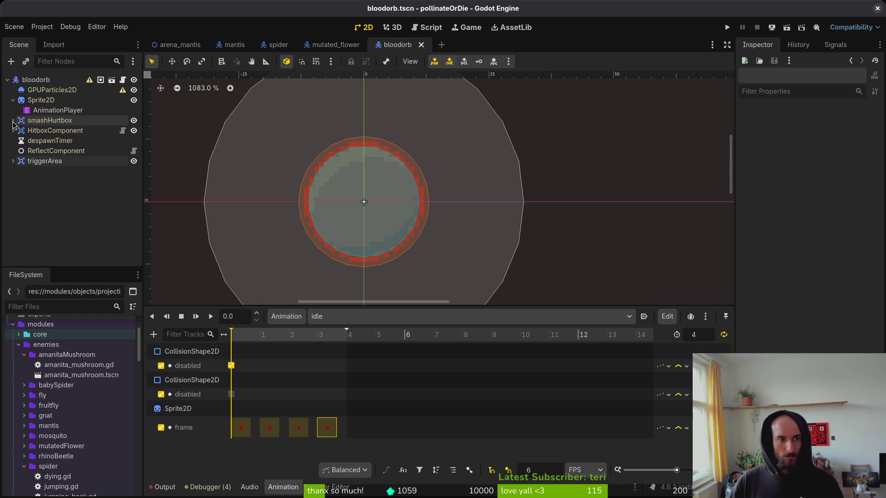
{"action": "left_click", "coordinate": [323, 316]}
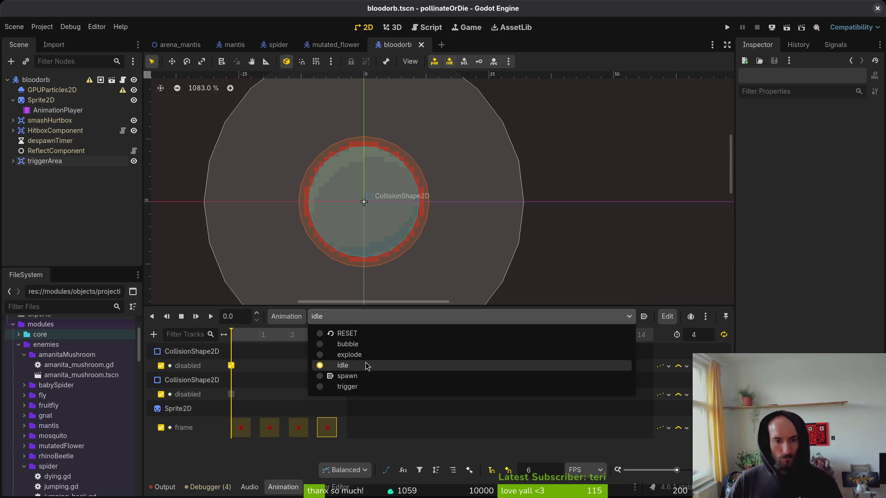
{"action": "left_click", "coordinate": [359, 387]}
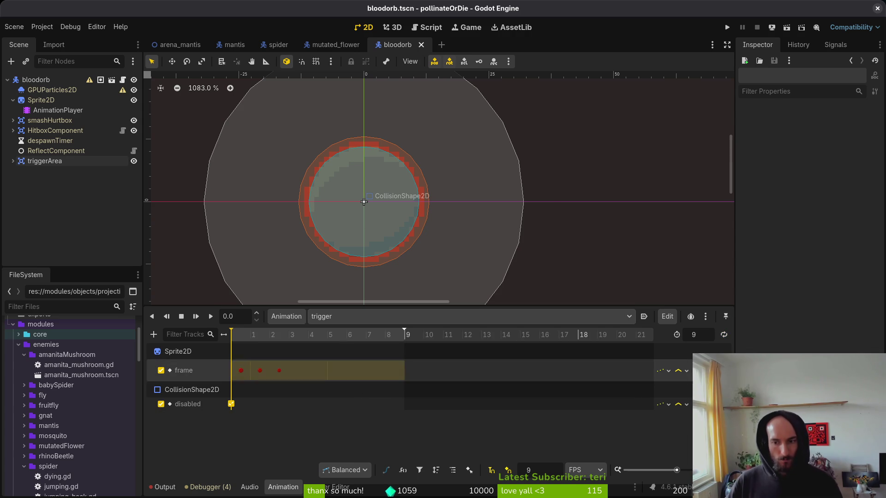
{"action": "left_click", "coordinate": [725, 370]}
Step: Key six successive sprite frames from the green row into trigger and save
{"action": "left_click", "coordinate": [40, 100]}
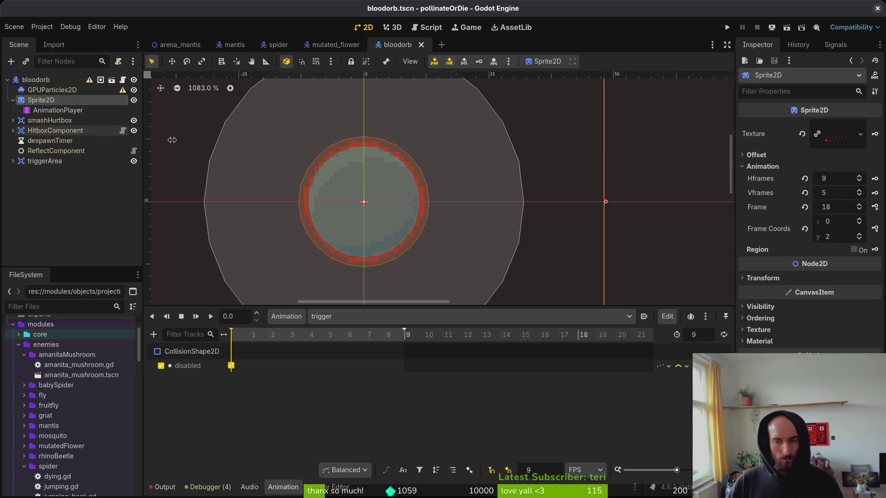
{"action": "left_click", "coordinate": [859, 235]}
{"action": "left_click", "coordinate": [875, 207]}
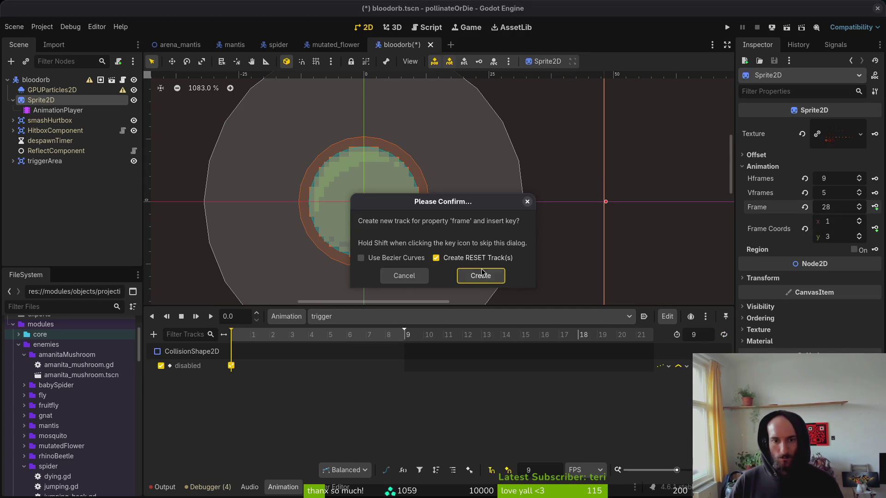
{"action": "left_click", "coordinate": [479, 275]}
{"action": "left_click", "coordinate": [876, 207]}
{"action": "left_click", "coordinate": [876, 207]}
{"action": "left_click", "coordinate": [875, 208]}
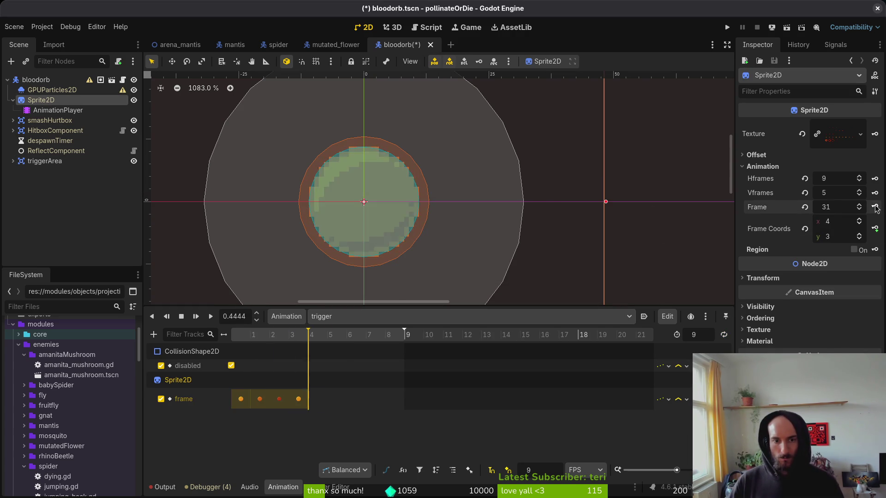
{"action": "left_click", "coordinate": [875, 207]}
{"action": "left_click", "coordinate": [875, 208]}
{"action": "left_click", "coordinate": [875, 207]}
{"action": "left_click", "coordinate": [875, 207]}
{"action": "left_click", "coordinate": [875, 207]}
{"action": "key", "text": "ctrl+s"}
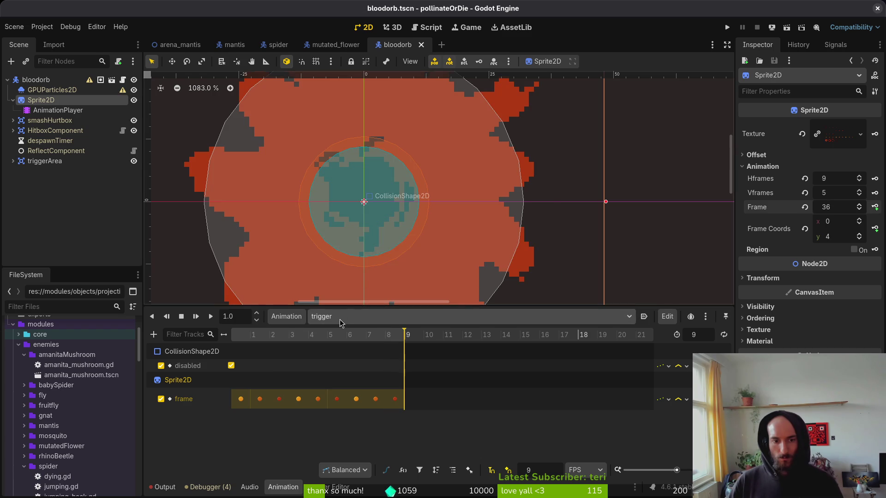
Step: Key a new sprite frame track of explosion frames into the explode animation and save
{"action": "left_click", "coordinate": [344, 317]}
{"action": "left_click", "coordinate": [364, 358]}
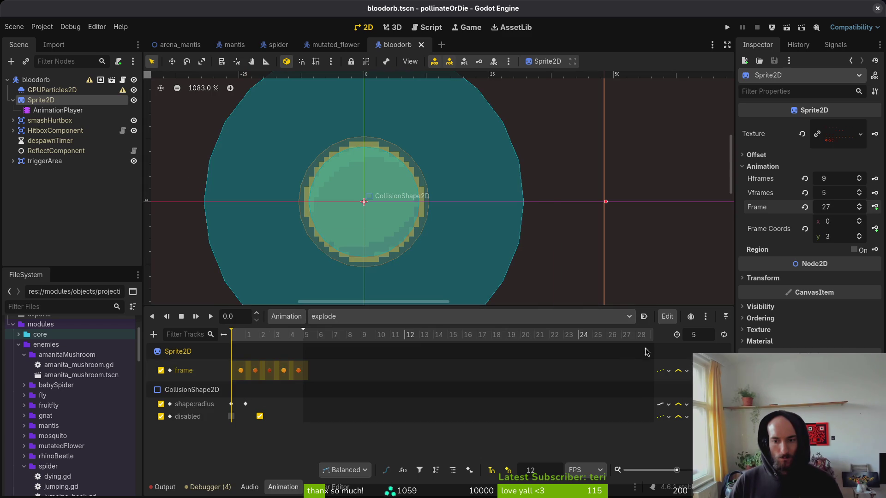
{"action": "left_click", "coordinate": [859, 235]}
{"action": "left_click", "coordinate": [875, 207]}
{"action": "key", "text": "Return"}
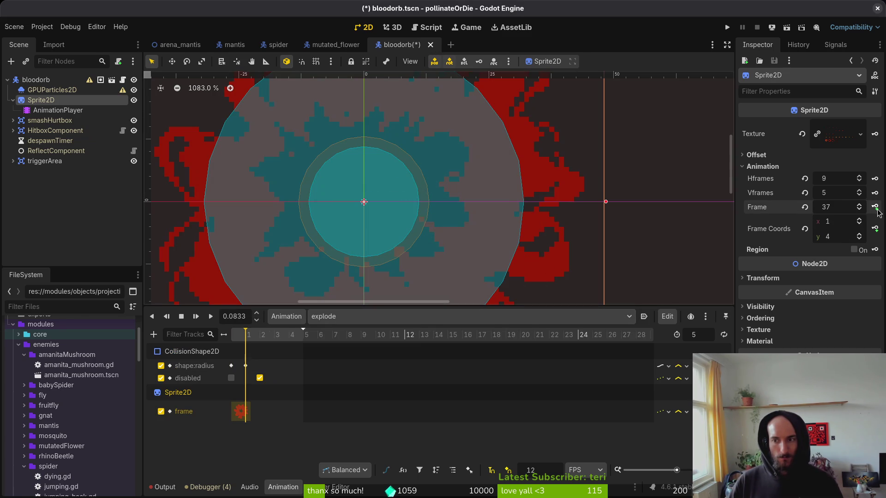
{"action": "left_click", "coordinate": [876, 207]}
{"action": "left_click", "coordinate": [875, 207]}
{"action": "left_click", "coordinate": [876, 207]}
{"action": "left_click", "coordinate": [876, 207]}
{"action": "key", "text": "ctrl+s"}
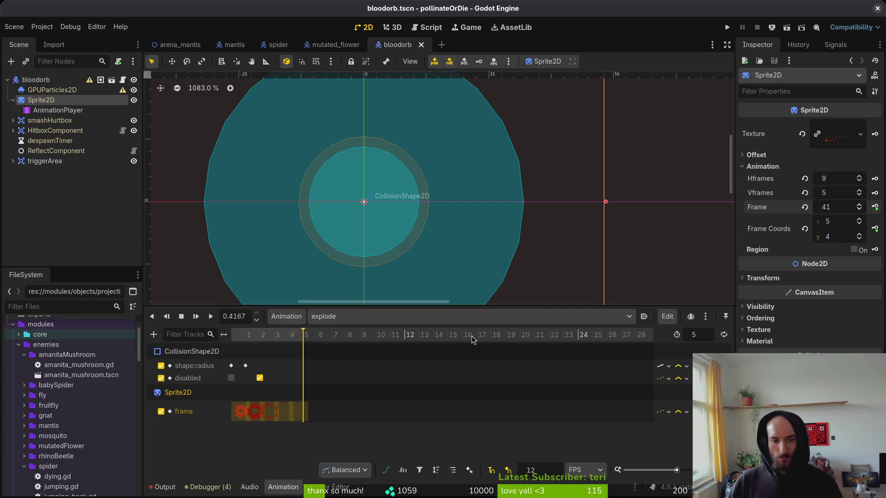
Step: Playtest the project briefly, then stop the running game
{"action": "left_click", "coordinate": [727, 27]}
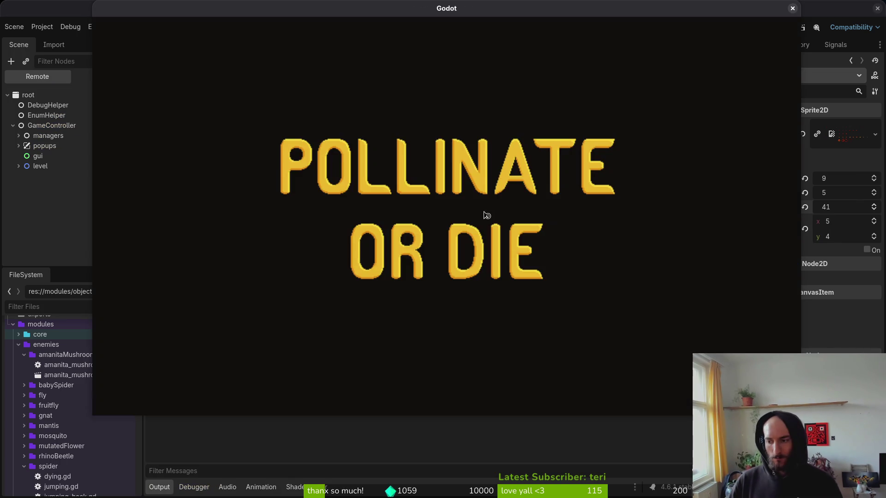
{"action": "key", "text": "F8"}
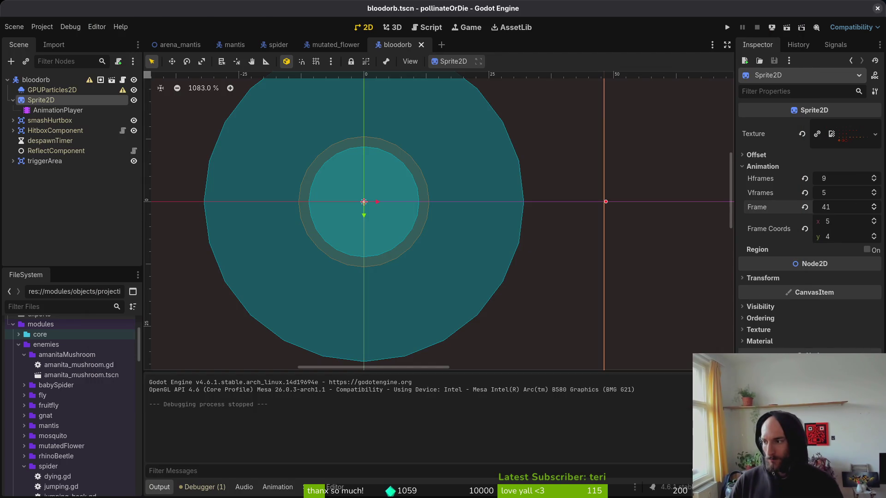
{"action": "key", "text": "alt+Tab"}
{"action": "key", "text": "space"}
Step: Open bloodorb.gd through the file finder ('bloor'), move to the return line, and save
{"action": "key", "text": "f"}
{"action": "key", "text": "f"}
{"action": "type", "text": "bloor"}
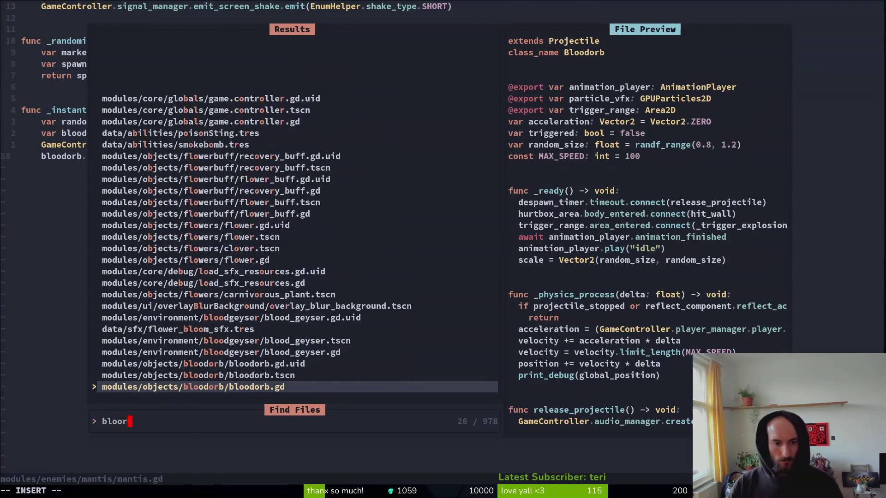
{"action": "key", "text": "Return"}
{"action": "key", "text": "j"}
{"action": "key", "text": "j"}
{"action": "key", "text": "j"}
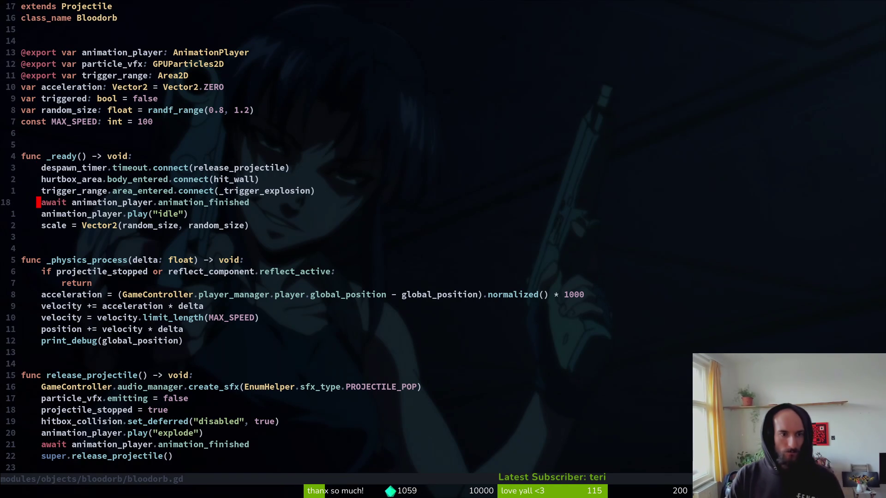
{"action": "key", "text": "j"}
{"action": "key", "text": "j"}
{"action": "key", "text": "j"}
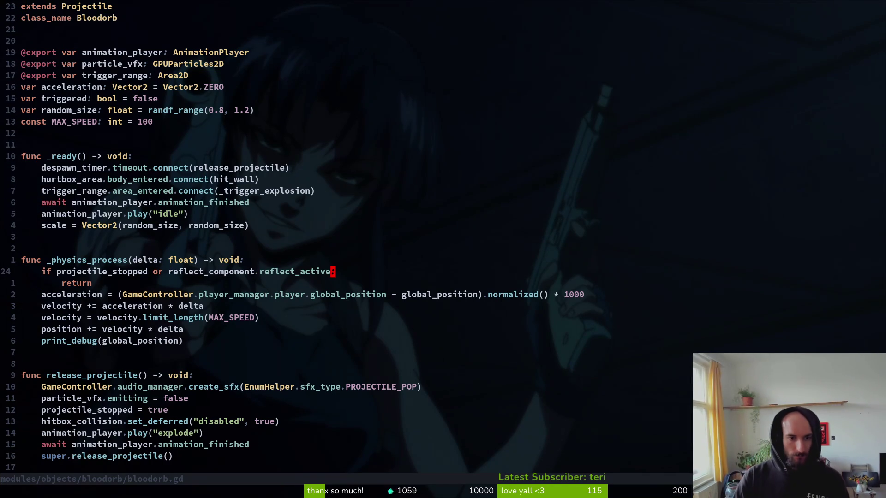
{"action": "type", "text": "a"}
{"action": "key", "text": "BackSpace"}
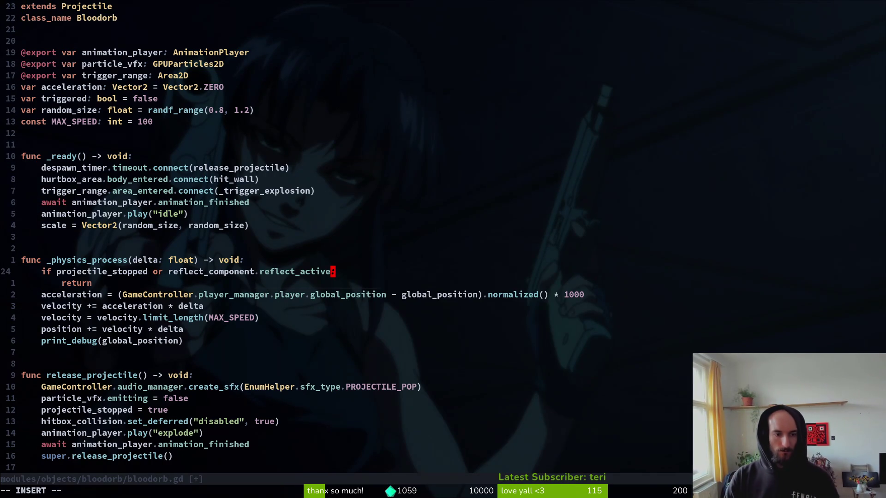
{"action": "type", "text": ":w"}
{"action": "key", "text": "Return"}
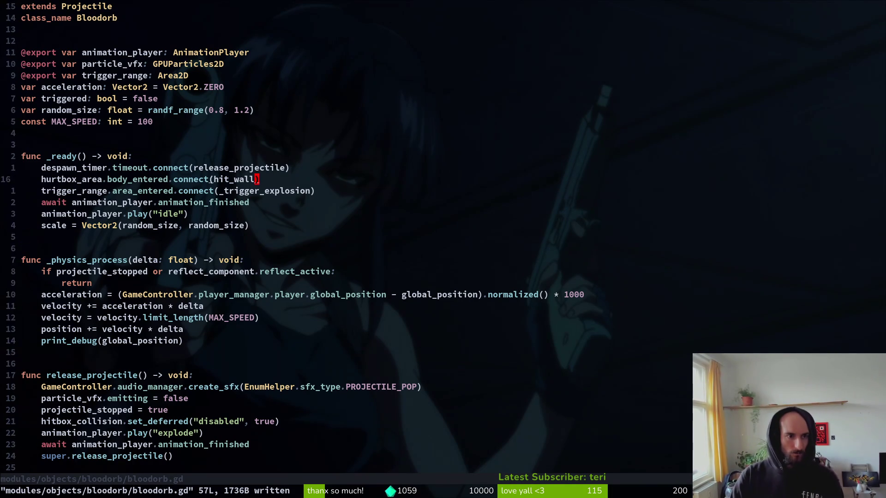
Step: Add a projectile_stopped = true line to the Bloodorb script and save
{"action": "key", "text": "O"}
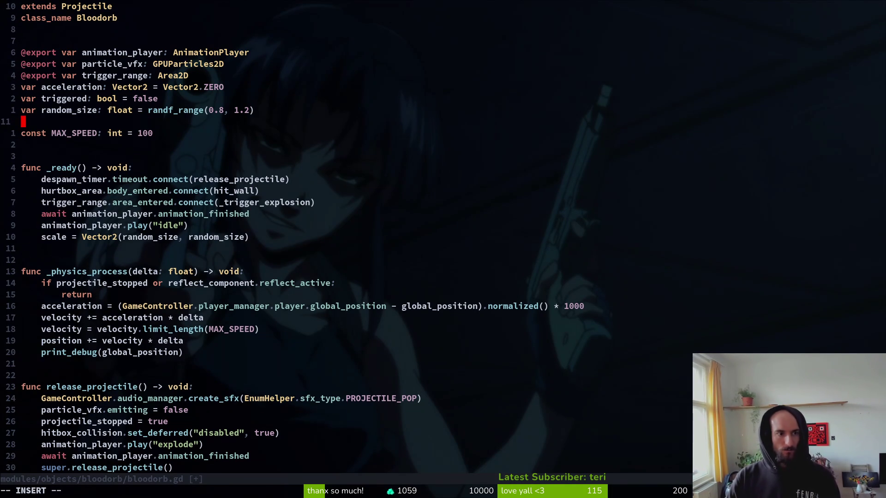
{"action": "key", "text": "Escape"}
{"action": "key", "text": "d"}
{"action": "key", "text": "d"}
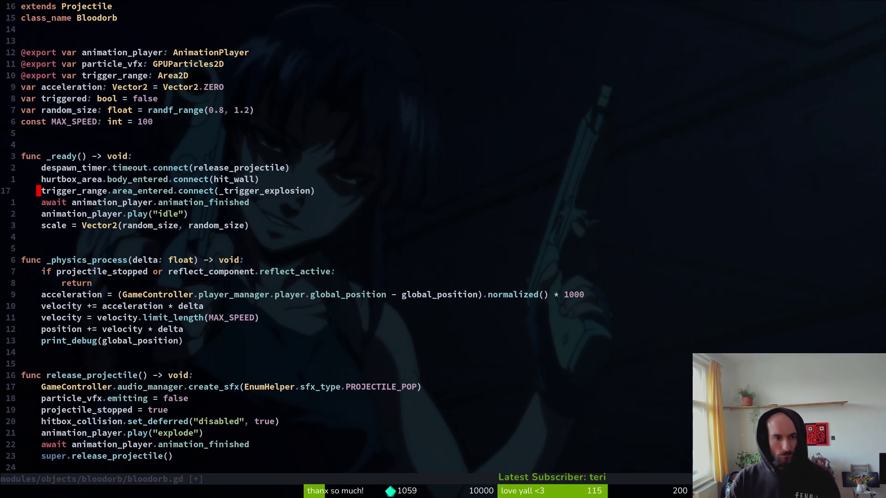
{"action": "type", "text": "oprojectile_stopped"}
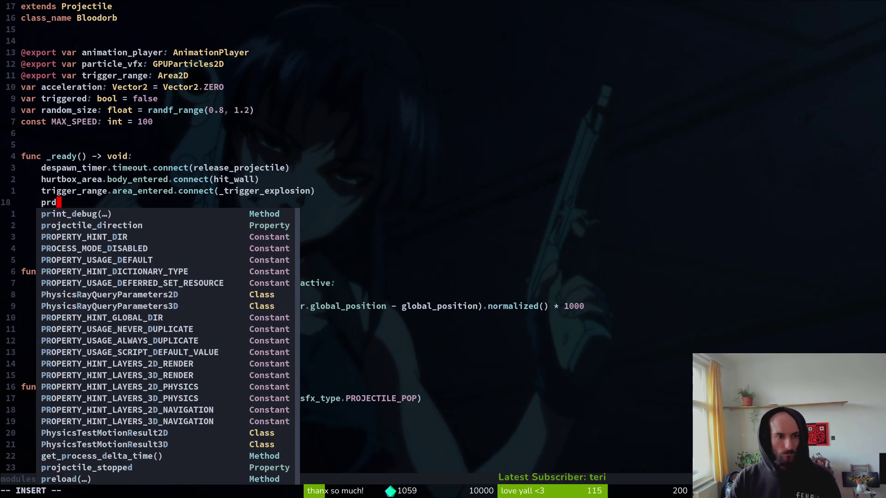
{"action": "type", "text": "rue"}
{"action": "key", "text": "Escape"}
{"action": "type", "text": "0:w"}
{"action": "key", "text": "Return"}
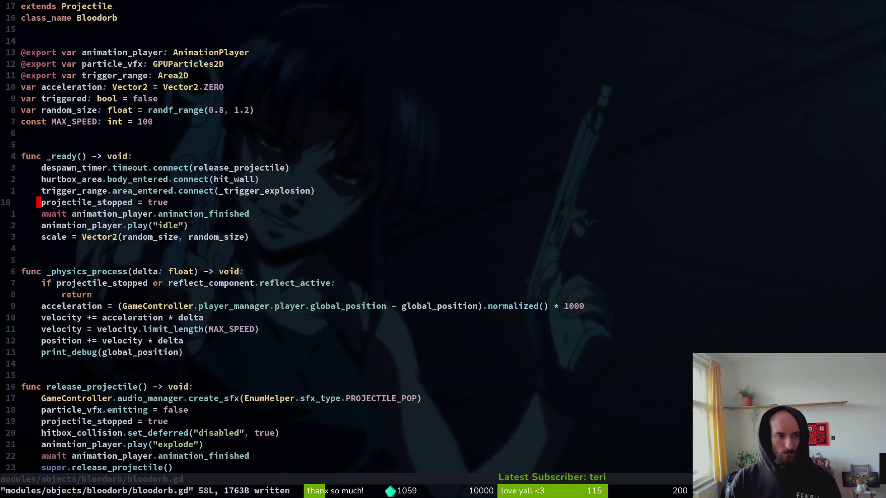
Step: Paste the projectile_stopped line below the idle call, change it to false, and save
{"action": "key", "text": "p"}
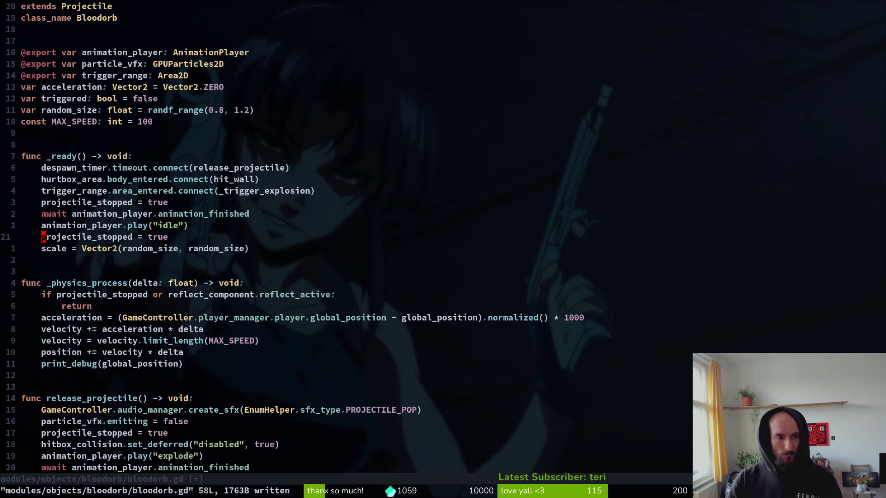
{"action": "type", "text": "ciw"}
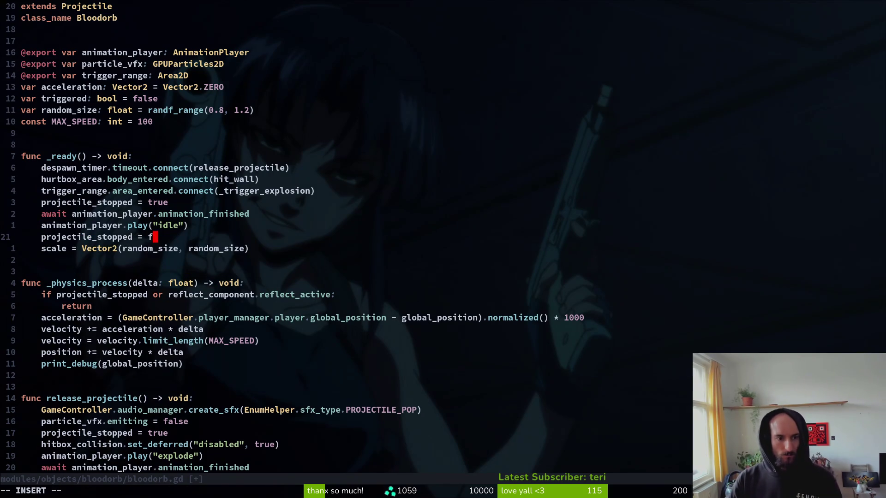
{"action": "type", "text": "false"}
{"action": "key", "text": "Escape"}
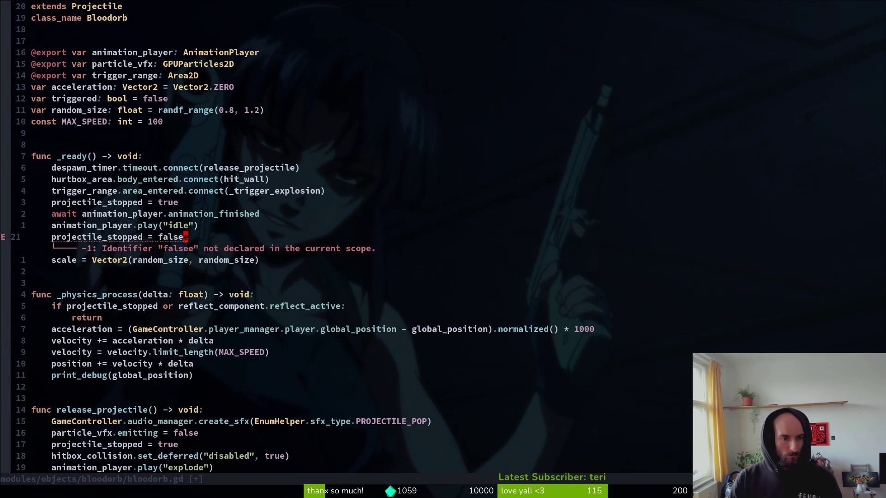
{"action": "type", "text": ":w"}
{"action": "key", "text": "Return"}
{"action": "key", "text": "k"}
Step: Duplicate the await and play lines so _ready plays spawn, then idle, and save
{"action": "key", "text": "V"}
{"action": "key", "text": "Escape"}
{"action": "type", "text": "kyypVJ"}
{"action": "key", "text": "Escape"}
{"action": "type", "text": "kV"}
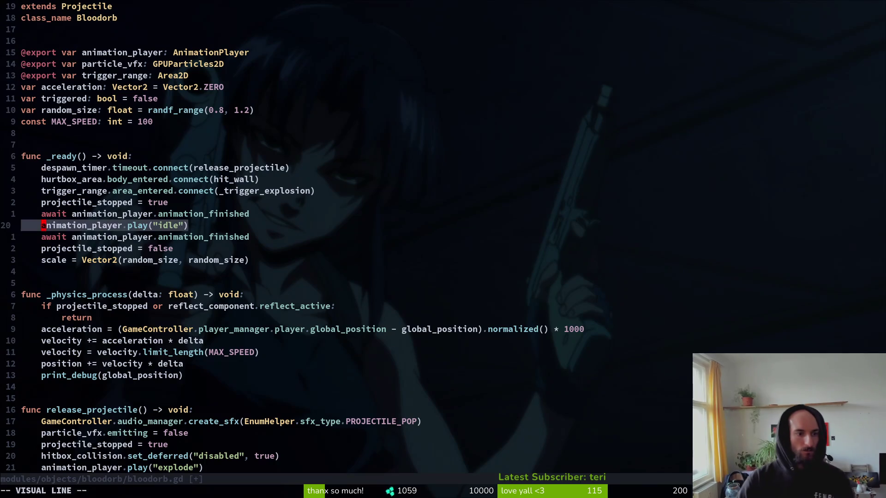
{"action": "type", "text": "ypVJ"}
{"action": "key", "text": "Escape"}
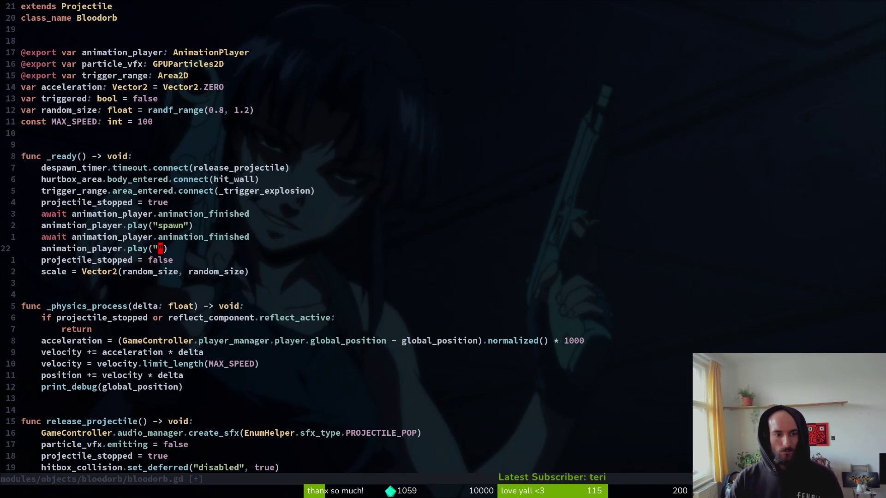
{"action": "type", "text": ":w"}
{"action": "key", "text": "Return"}
{"action": "key", "text": "k"}
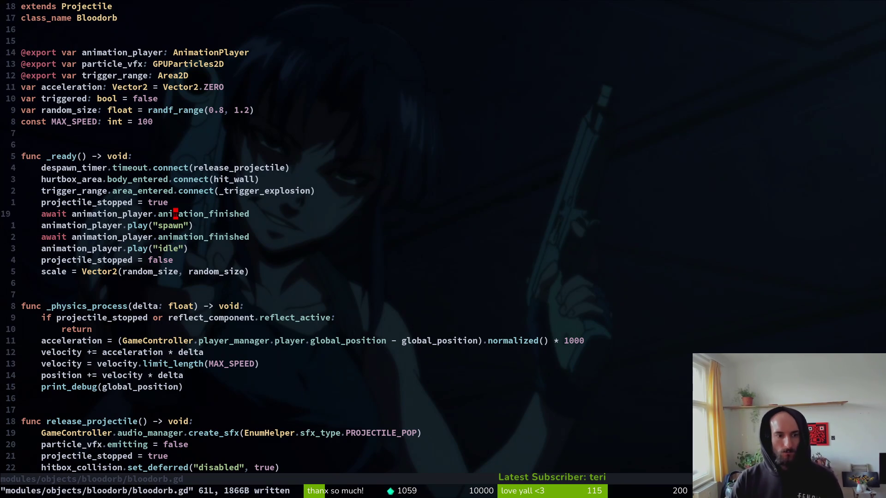
Step: Move projectile_stopped = false above the spawn call and save the script
{"action": "key", "text": "shift+v"}
{"action": "key", "text": "shift+k"}
{"action": "key", "text": "shift+k"}
{"action": "key", "text": "shift+j"}
{"action": "key", "text": "Escape"}
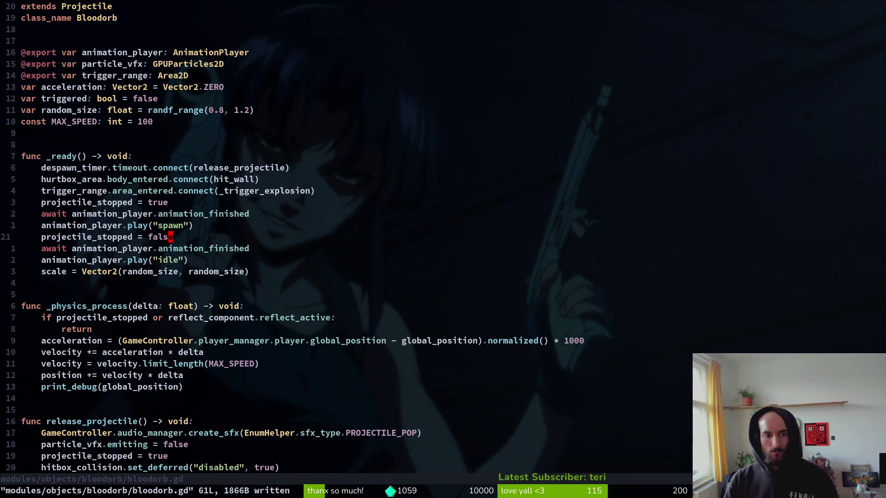
{"action": "key", "text": "shift+v"}
{"action": "key", "text": "shift+j"}
{"action": "key", "text": "Escape"}
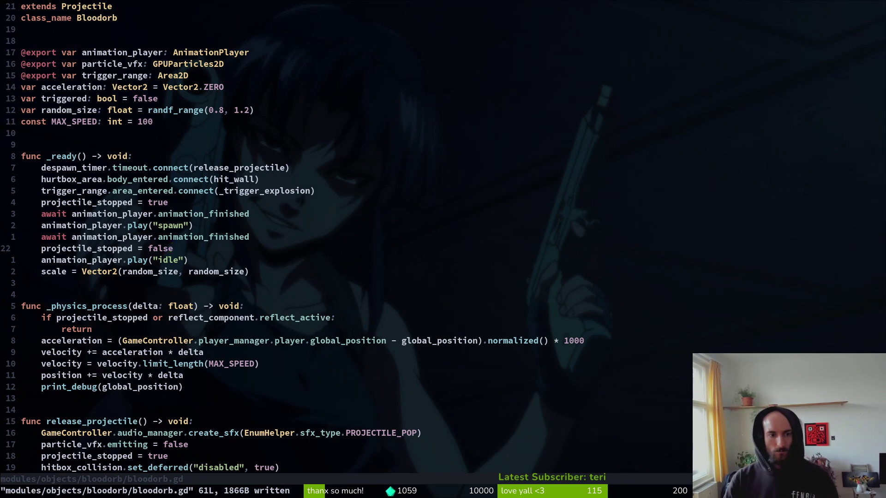
{"action": "key", "text": "shift+v"}
{"action": "key", "text": "shift+k"}
{"action": "key", "text": "shift+k"}
{"action": "key", "text": "Escape"}
{"action": "type", "text": ":w"}
{"action": "key", "text": "Return"}
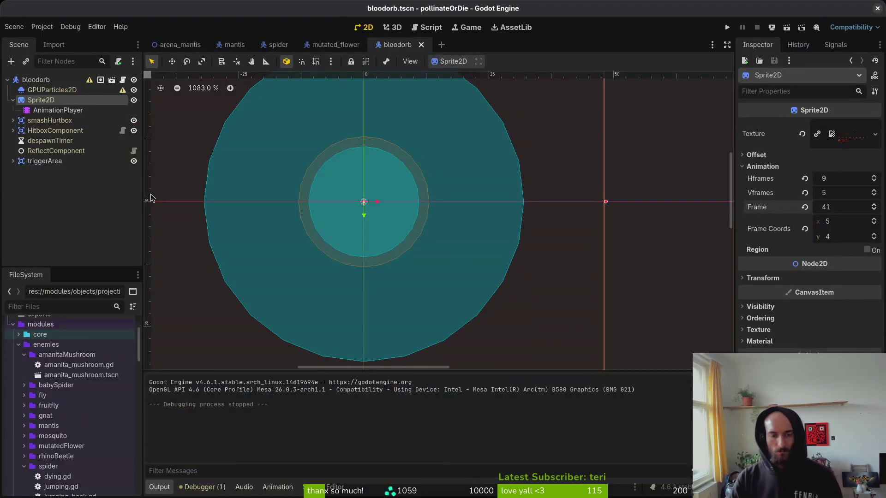
Step: Delete the print_debug line from bloodorb.gd
{"action": "key", "text": "1"}
{"action": "key", "text": "6"}
{"action": "key", "text": "j"}
{"action": "key", "text": "d"}
{"action": "key", "text": "d"}
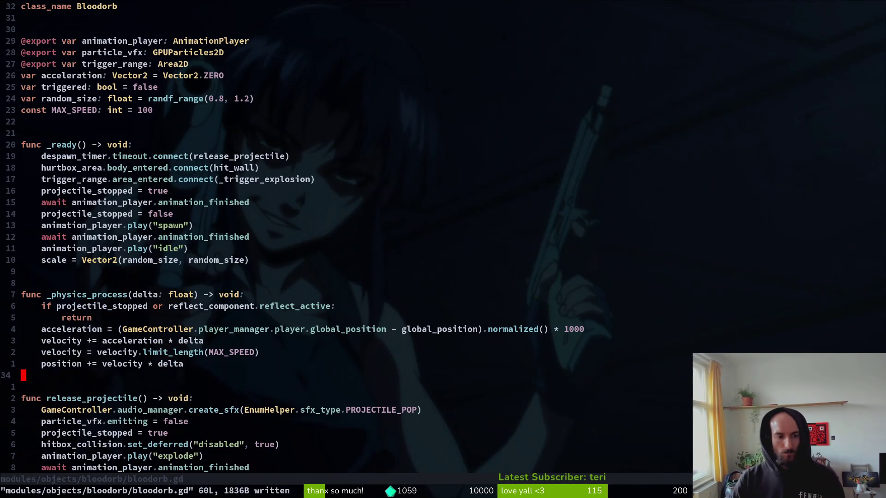
{"action": "key", "text": "alt+Tab"}
Step: Run the game, load the mantis level from the F1 level select, then pause and quit
{"action": "key", "text": "F5"}
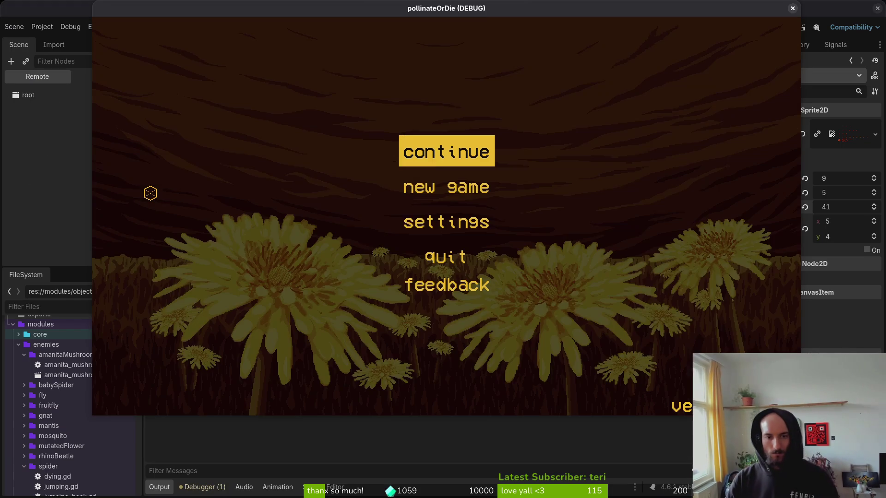
{"action": "key", "text": "Return"}
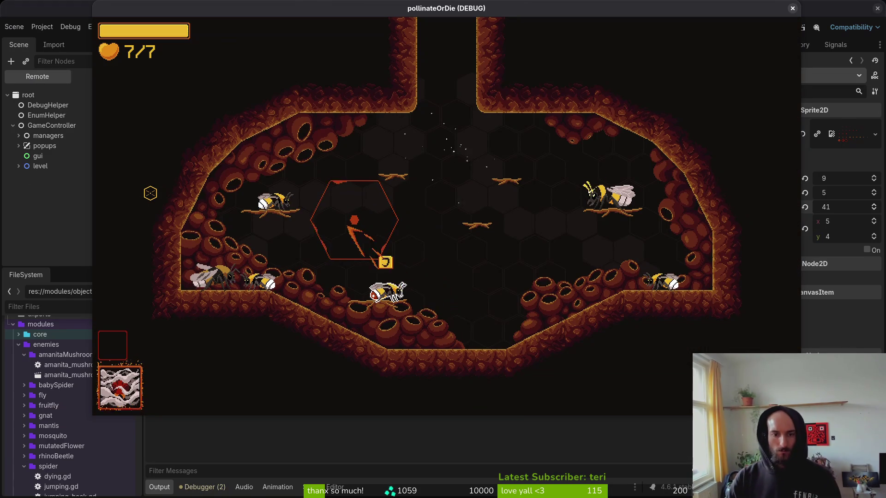
{"action": "key", "text": "F1"}
{"action": "key", "text": "Down"}
{"action": "key", "text": "Return"}
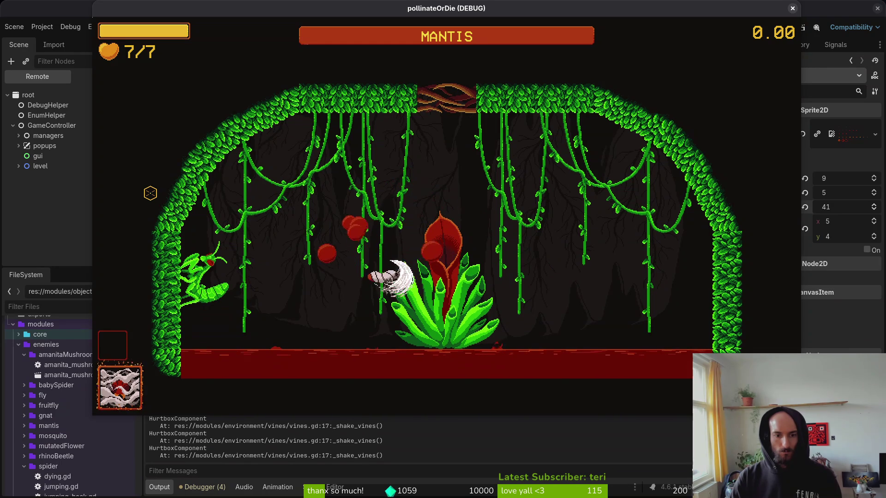
{"action": "key", "text": "Escape"}
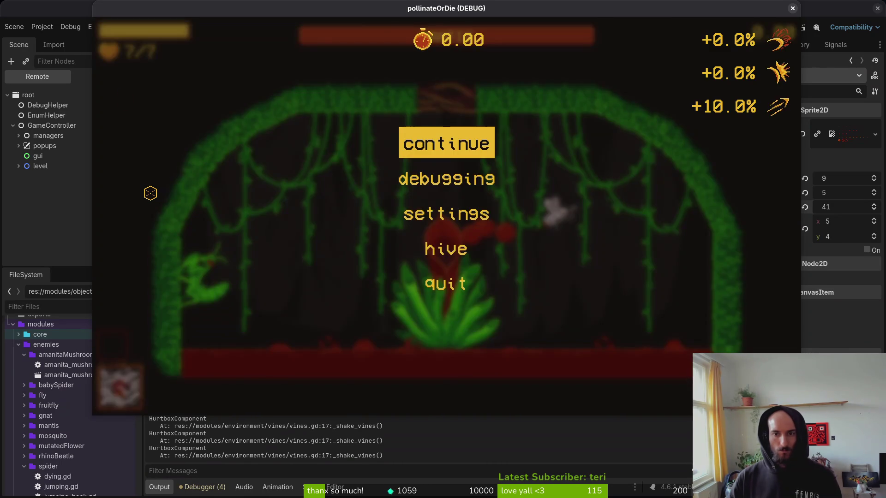
{"action": "key", "text": "F8"}
{"action": "left_click", "coordinate": [105, 76]}
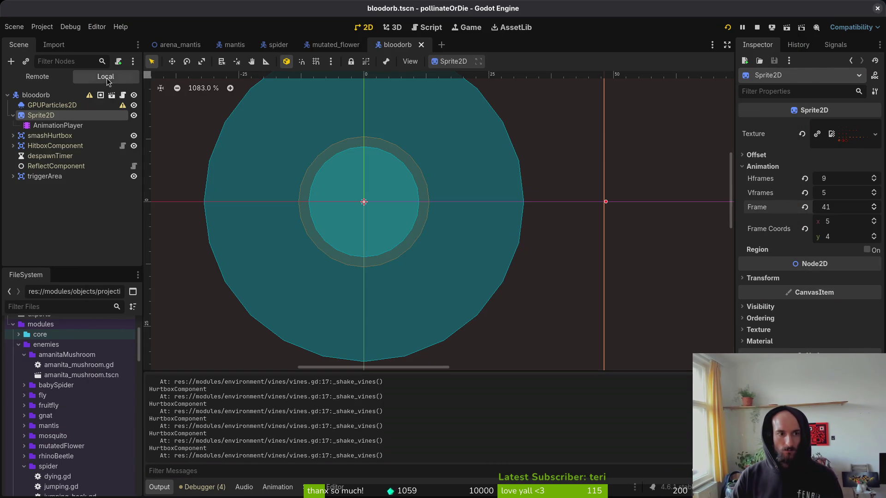
{"action": "left_click", "coordinate": [58, 125]}
{"action": "left_click", "coordinate": [400, 317]}
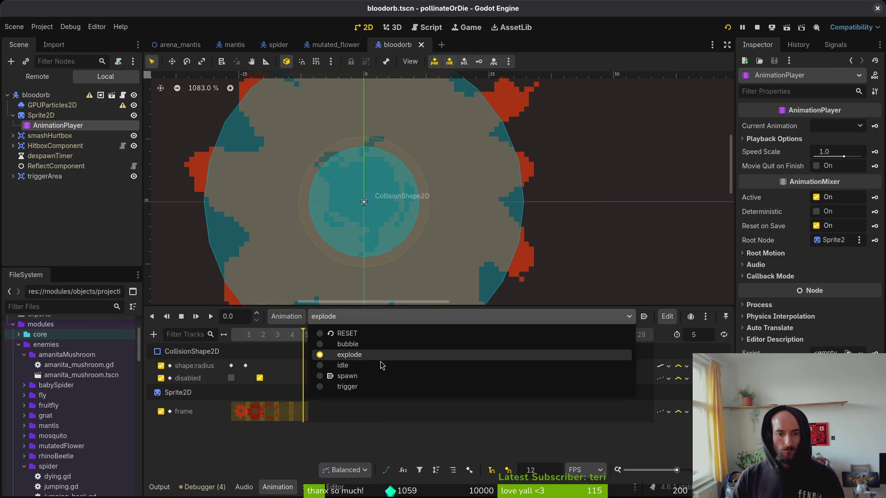
{"action": "left_click", "coordinate": [372, 345]}
{"action": "left_click", "coordinate": [727, 27]}
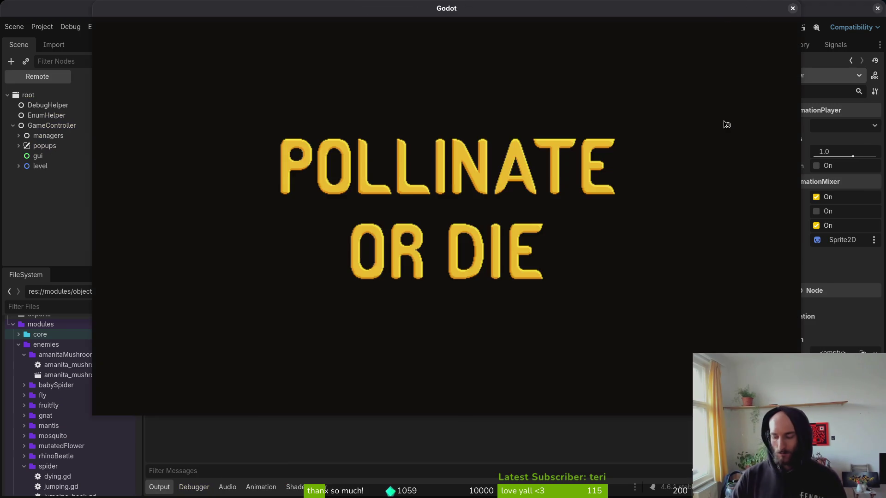
{"action": "key", "text": "Return"}
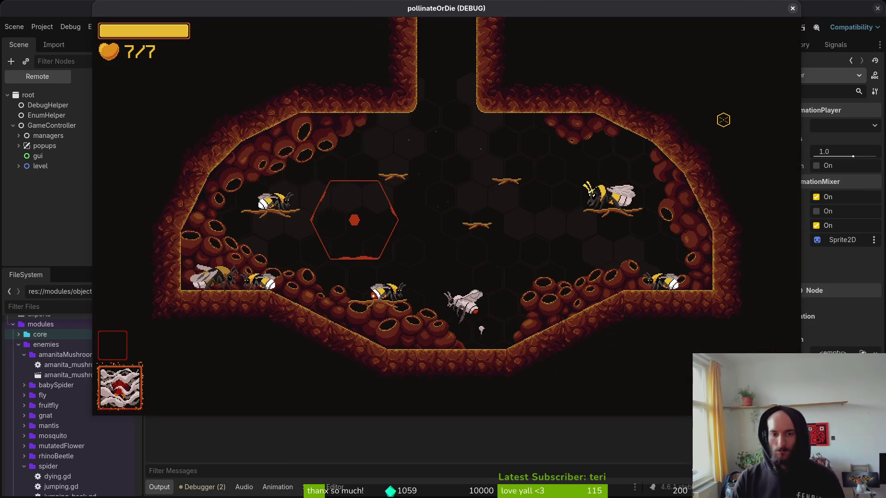
{"action": "key", "text": "Escape"}
{"action": "key", "text": "Down"}
{"action": "key", "text": "Return"}
{"action": "key", "text": "Up"}
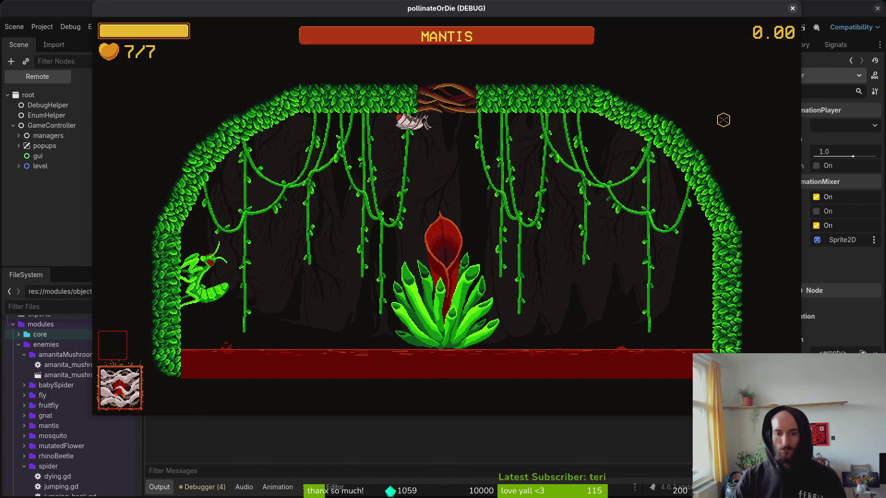
{"action": "key", "text": "Left"}
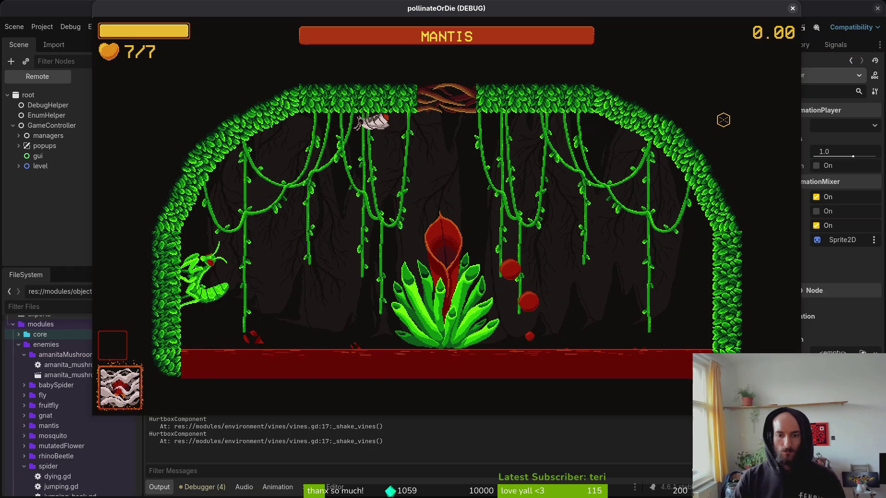
{"action": "key", "text": "Right"}
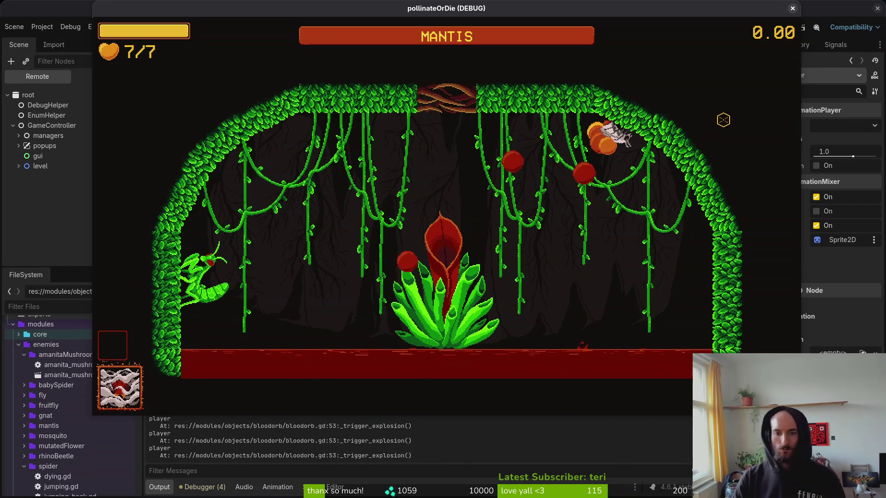
{"action": "key", "text": "Escape"}
{"action": "left_click", "coordinate": [792, 9]}
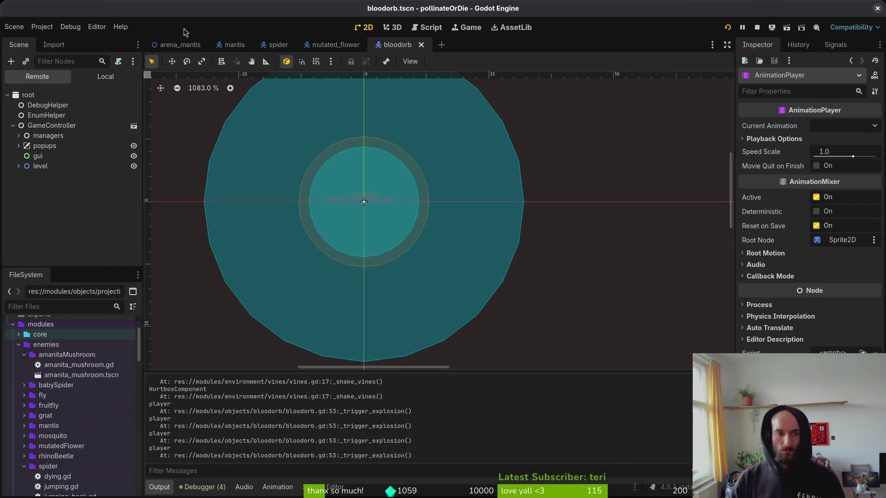
Step: In arena_mantis, expand orbSpawns and select all 26 Marker2D spawn markers
{"action": "left_click", "coordinate": [191, 53]}
{"action": "scroll", "coordinate": [226, 264], "scroll_direction": "up", "scroll_amount": 5}
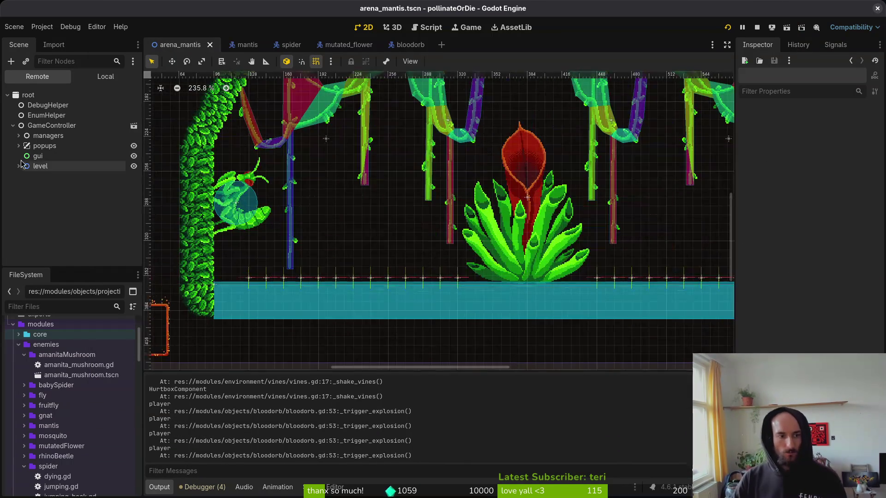
{"action": "left_click", "coordinate": [106, 76]}
{"action": "left_click", "coordinate": [13, 256]}
{"action": "scroll", "coordinate": [48, 207], "scroll_direction": "down", "scroll_amount": 5}
{"action": "left_click", "coordinate": [48, 137]}
{"action": "scroll", "coordinate": [48, 142], "scroll_direction": "down", "scroll_amount": 5}
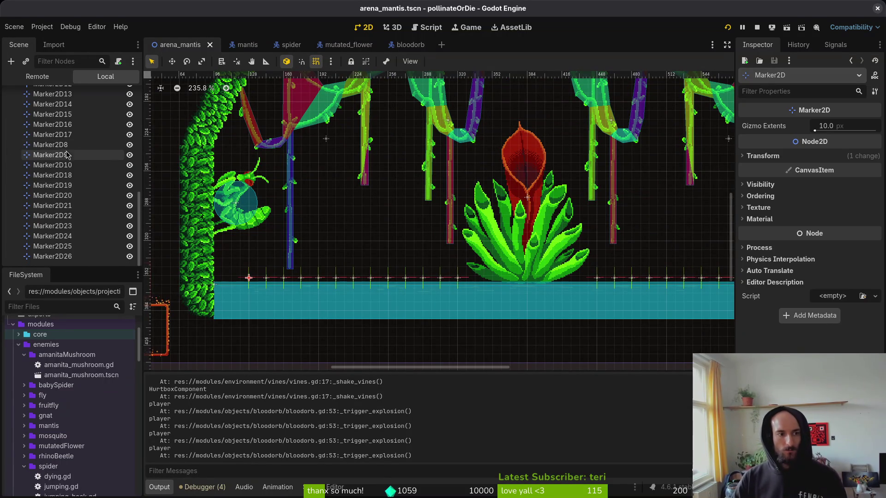
{"action": "left_click", "coordinate": [52, 256], "text": "shift"}
{"action": "scroll", "coordinate": [406, 210], "scroll_direction": "up", "scroll_amount": 5}
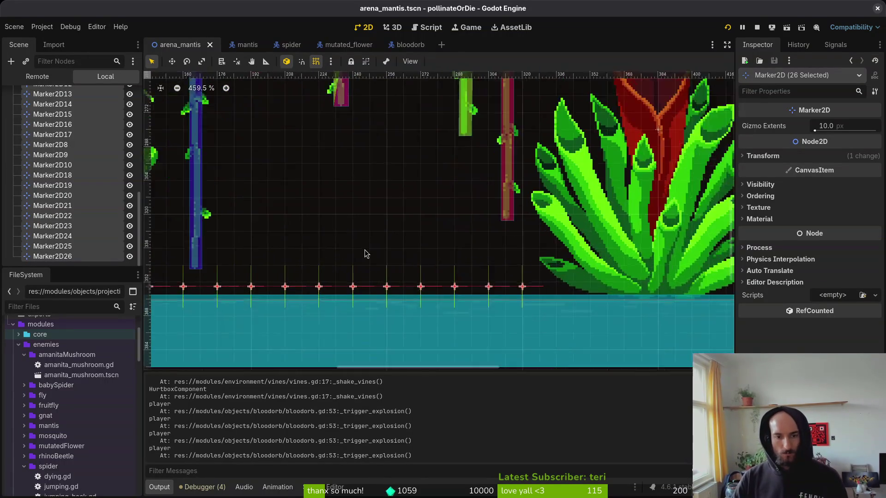
Step: Nudge the markers down onto the floor, save the arena scene, and relaunch the game
{"action": "key", "text": "Down"}
{"action": "key", "text": "Down"}
{"action": "key", "text": "Down"}
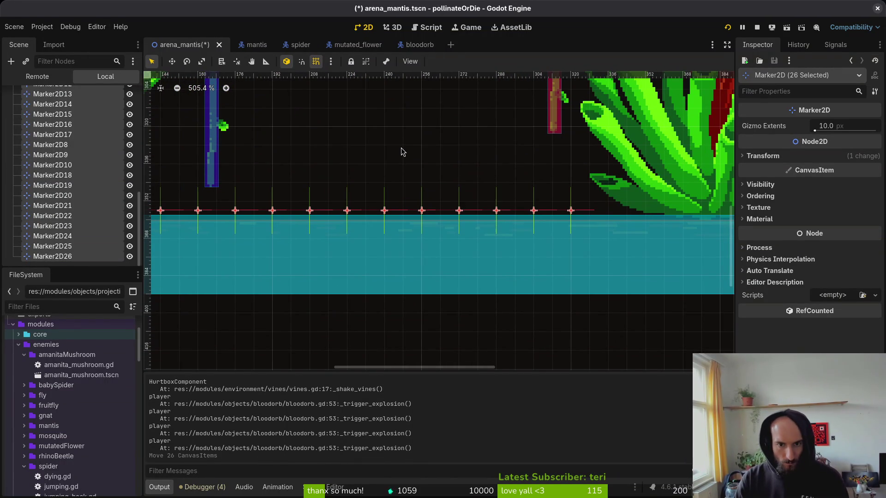
{"action": "key", "text": "Down"}
{"action": "key", "text": "Down"}
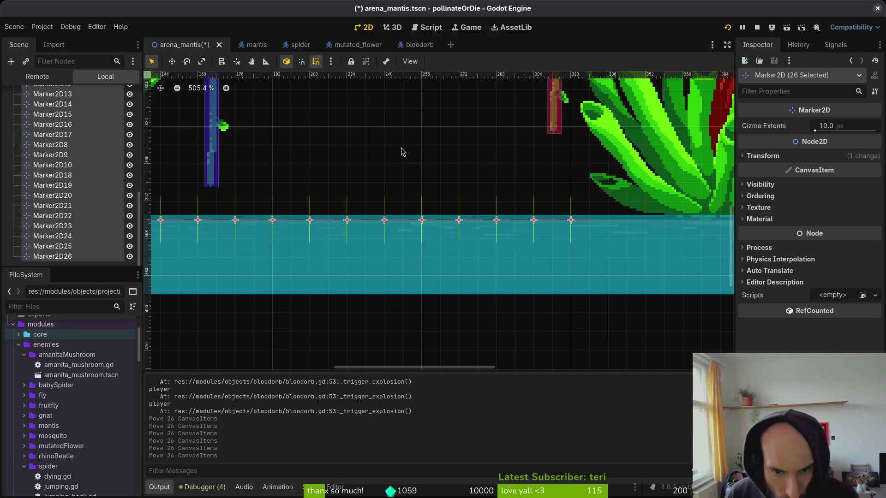
{"action": "left_click", "coordinate": [402, 152]}
{"action": "key", "text": "ctrl+s"}
{"action": "key", "text": "F5"}
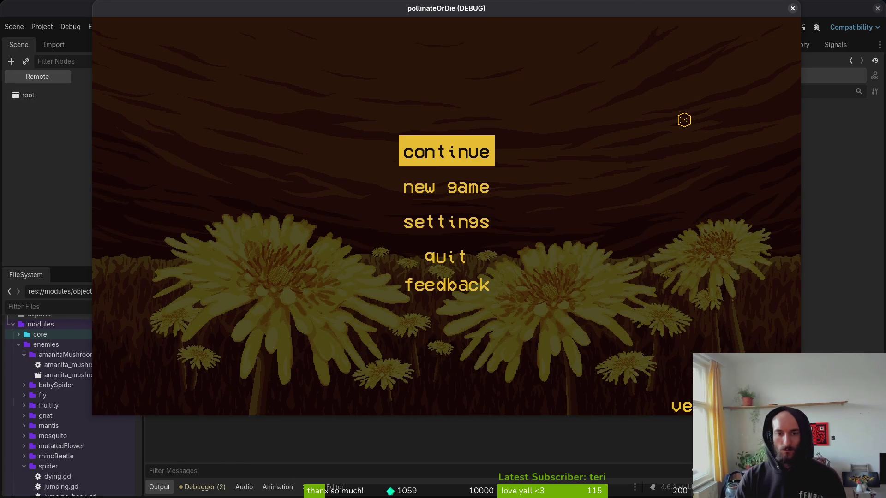
Step: Continue into the hive and load the Mantis level from the level select
{"action": "key", "text": "Return"}
{"action": "key", "text": "Escape"}
{"action": "key", "text": "Return"}
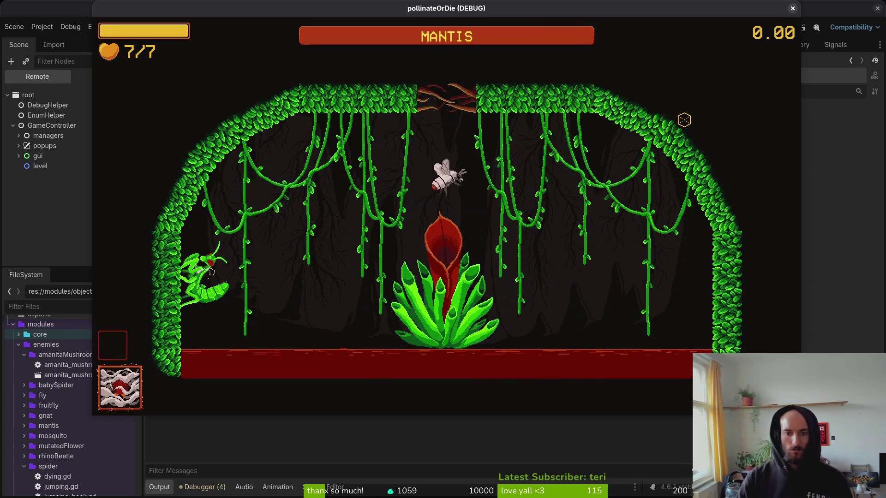
Step: Fly and dash around the central plant, dodging blood orbs while closing in on the mantis
{"action": "key", "text": "Left"}
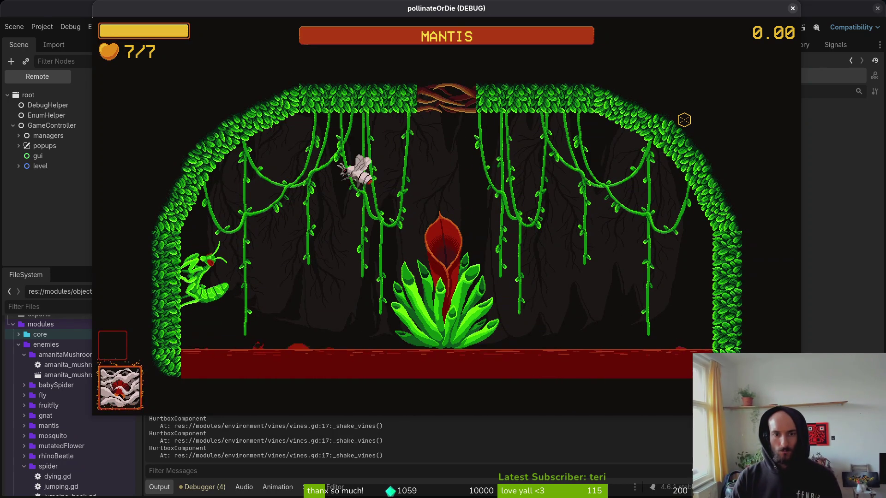
{"action": "key", "text": "Left"}
{"action": "key", "text": "Left"}
{"action": "key", "text": "Right"}
{"action": "key", "text": "Left"}
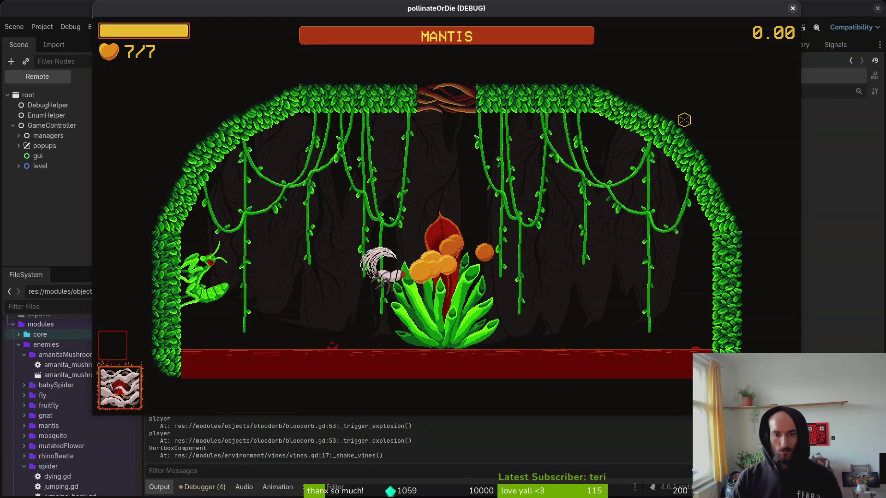
{"action": "key", "text": "Left"}
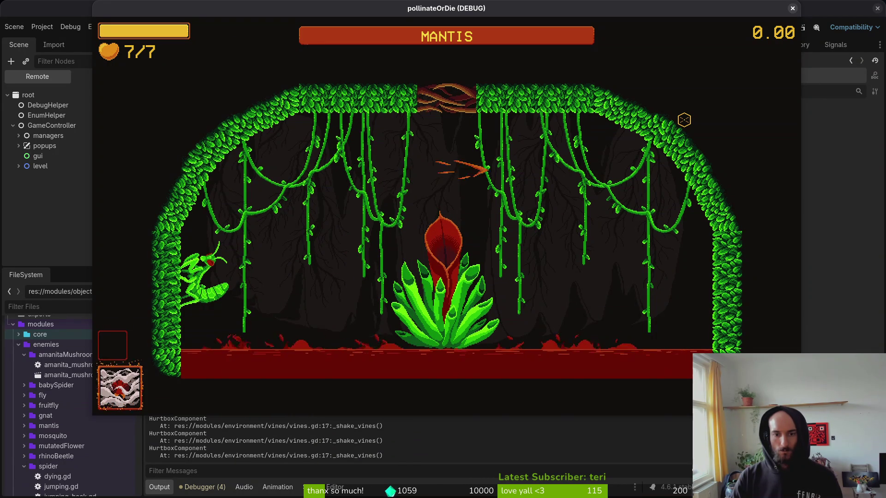
{"action": "key", "text": "Left"}
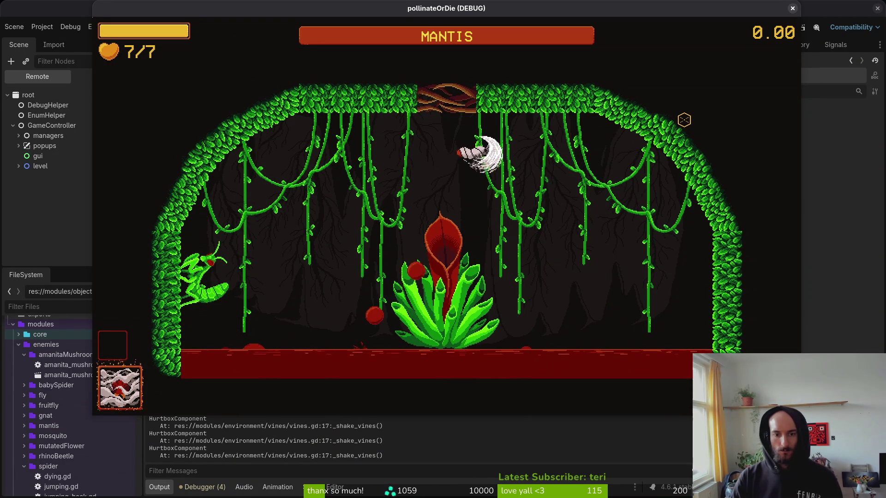
{"action": "key", "text": "Left"}
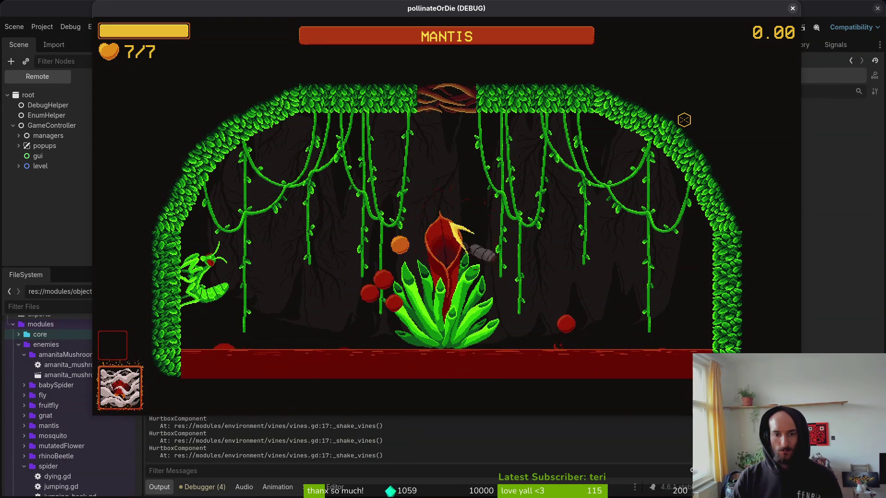
{"action": "key", "text": "Down"}
{"action": "key", "text": "Right"}
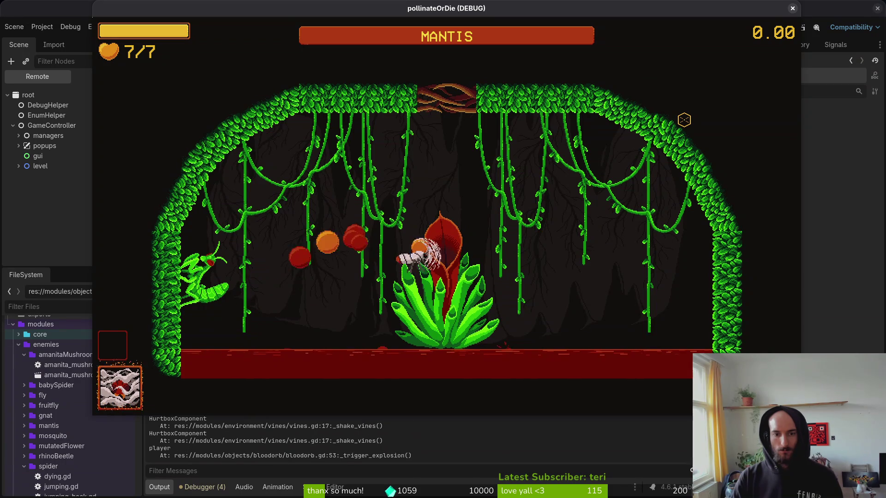
{"action": "key", "text": "Up"}
{"action": "key", "text": "Right"}
{"action": "key", "text": "Left"}
{"action": "key", "text": "Down"}
{"action": "key", "text": "Right"}
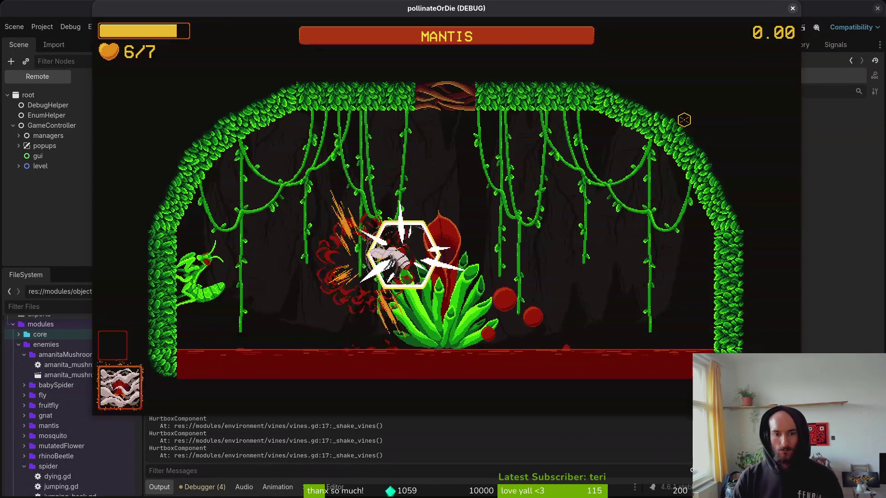
{"action": "key", "text": "Up"}
{"action": "key", "text": "Right"}
{"action": "key", "text": "Down"}
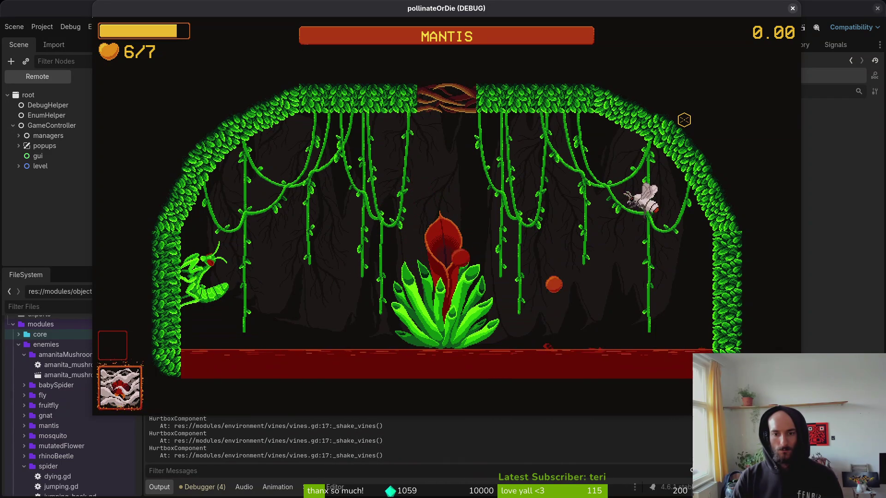
{"action": "key", "text": "Left"}
{"action": "key", "text": "Down"}
{"action": "key", "text": "Left"}
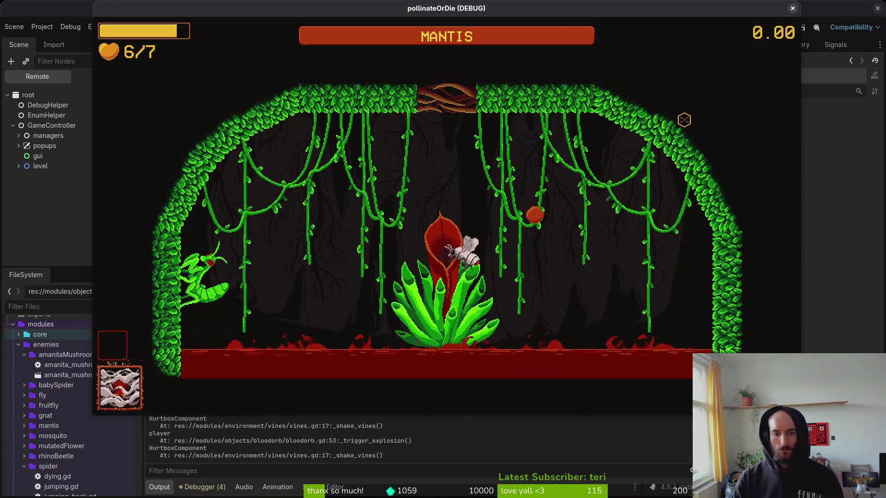
{"action": "key", "text": "Up"}
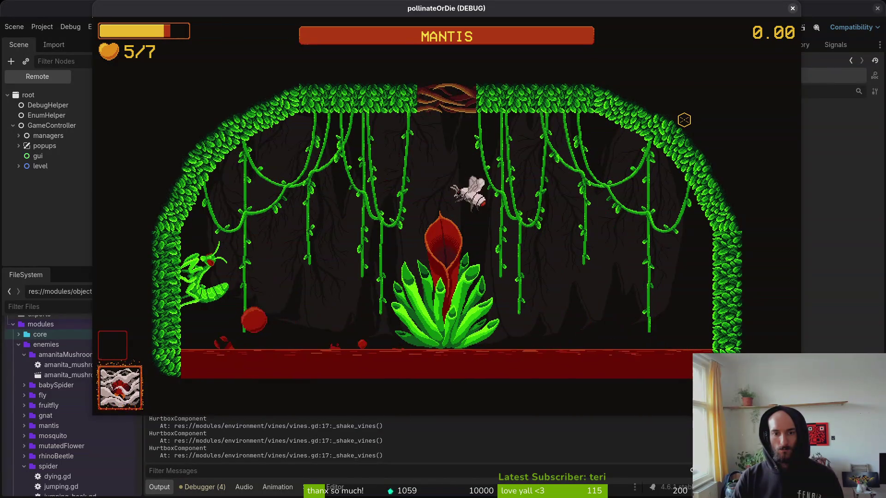
{"action": "key", "text": "Down"}
{"action": "key", "text": "Left"}
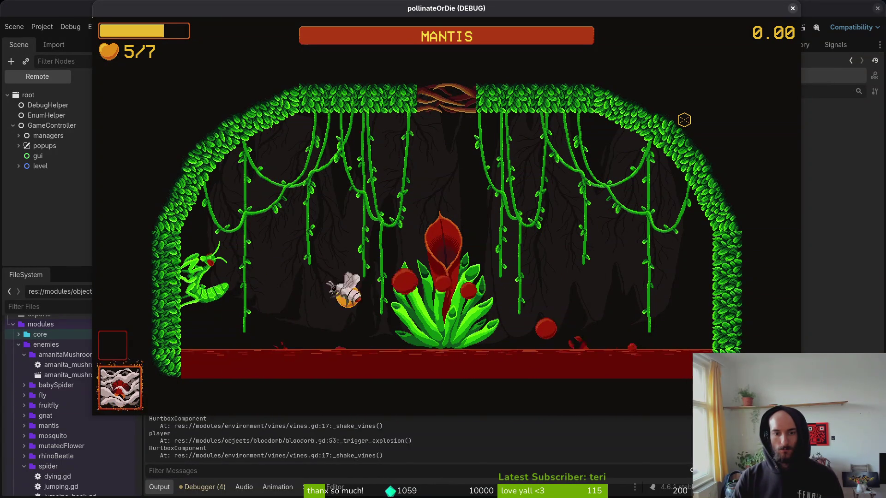
{"action": "key", "text": "Right"}
{"action": "key", "text": "Left"}
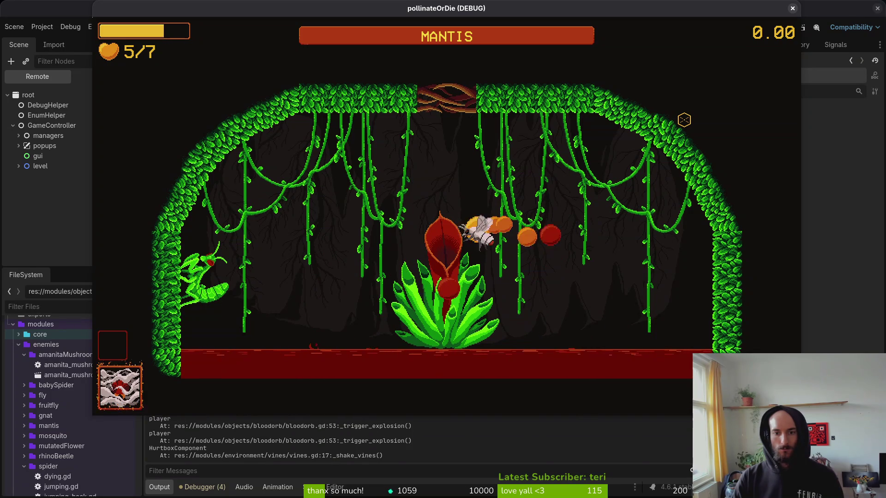
{"action": "key", "text": "Up"}
{"action": "key", "text": "Right"}
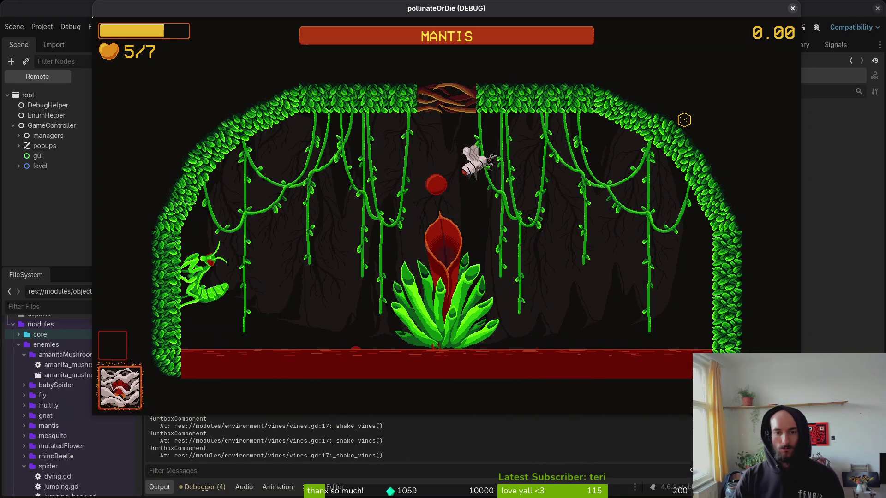
{"action": "key", "text": "Left"}
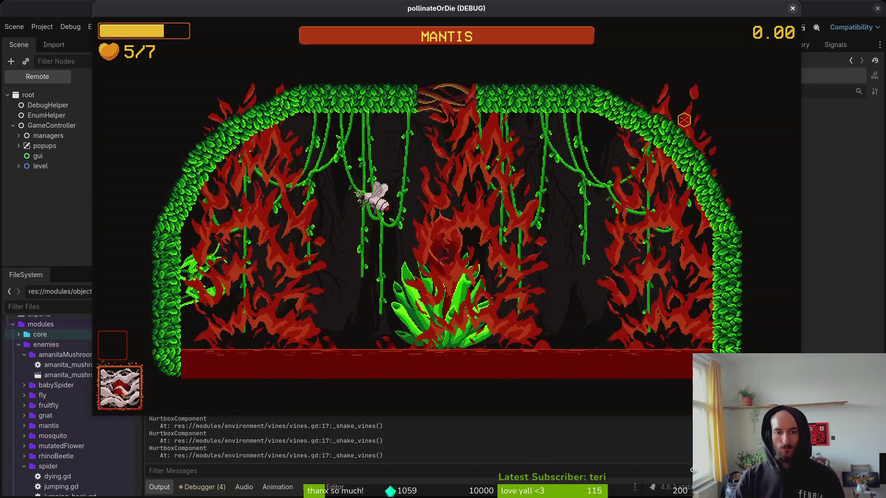
{"action": "key", "text": "Right"}
{"action": "key", "text": "Right"}
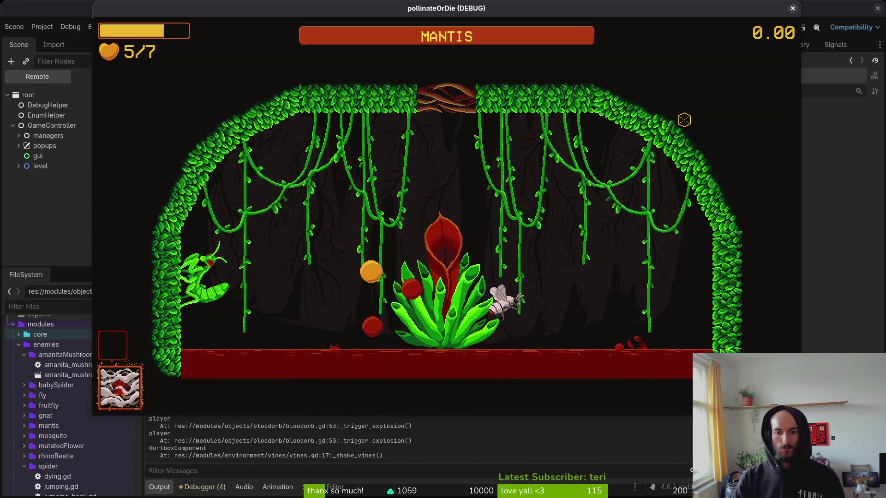
{"action": "key", "text": "Left"}
{"action": "key", "text": "Left"}
{"action": "key", "text": "Right"}
{"action": "key", "text": "Up"}
{"action": "key", "text": "Left"}
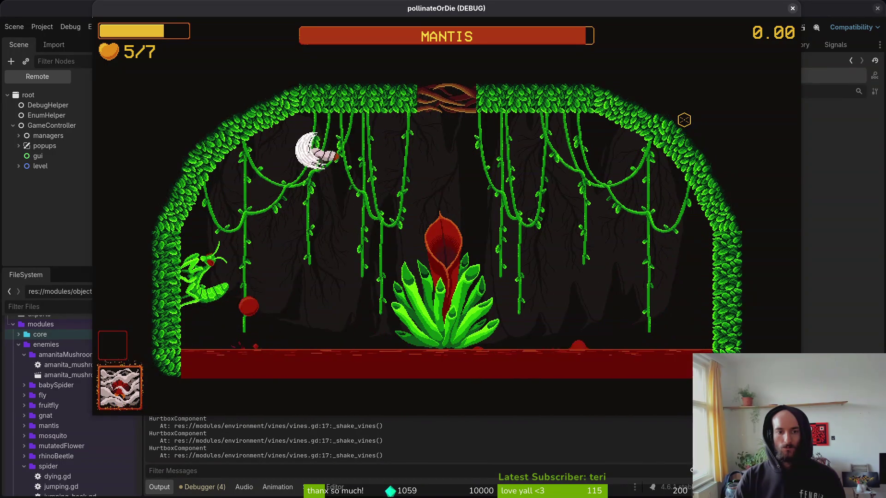
{"action": "key", "text": "Down"}
{"action": "key", "text": "Right"}
{"action": "key", "text": "Right"}
Step: Dash-strike the mantis repeatedly until the final blow destroys it
{"action": "key", "text": "Left"}
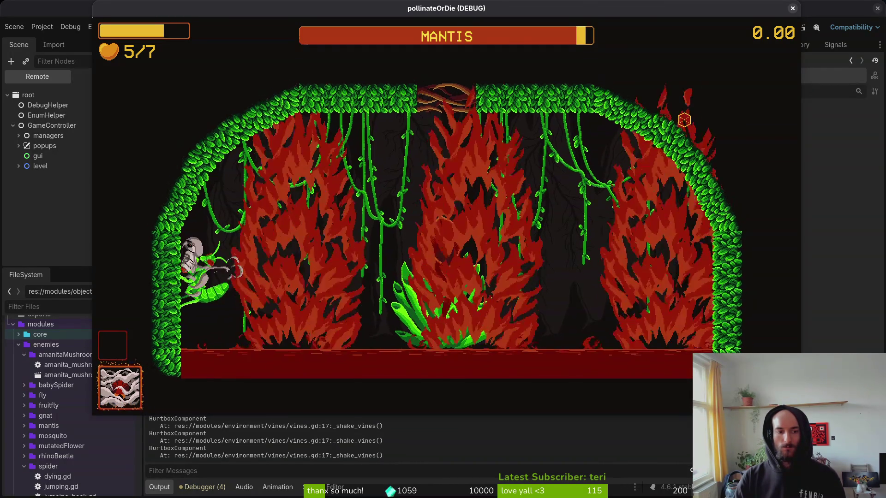
{"action": "key", "text": "Right"}
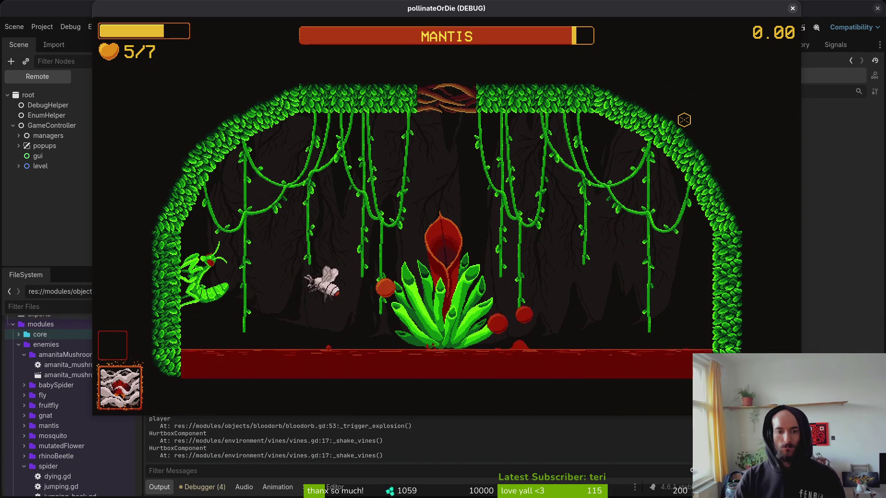
{"action": "key", "text": "Left"}
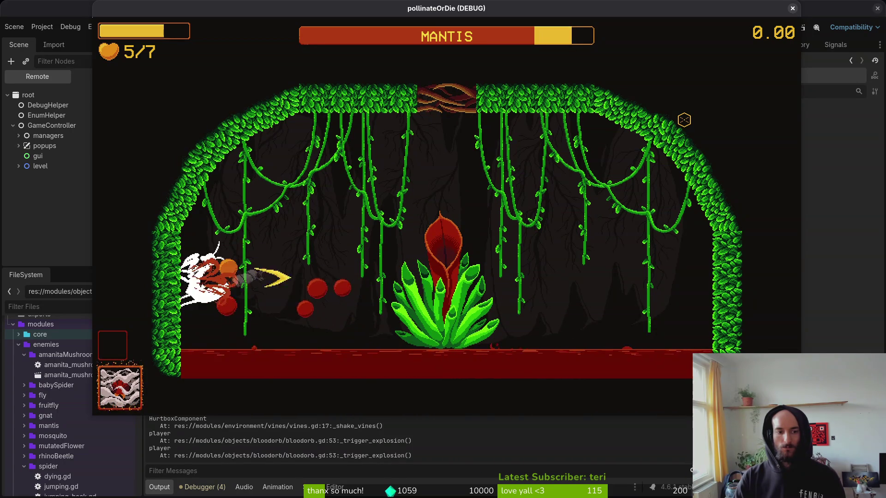
{"action": "key", "text": "Right"}
{"action": "key", "text": "Left"}
{"action": "key", "text": "Left"}
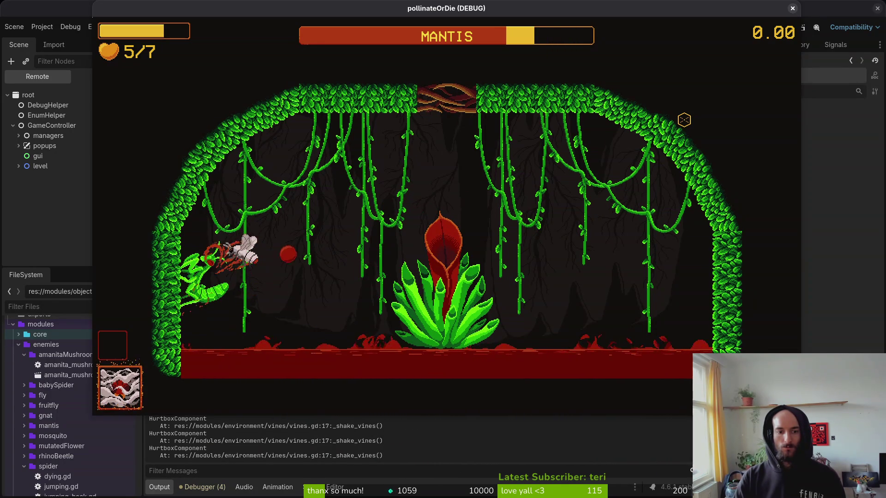
{"action": "key", "text": "Right"}
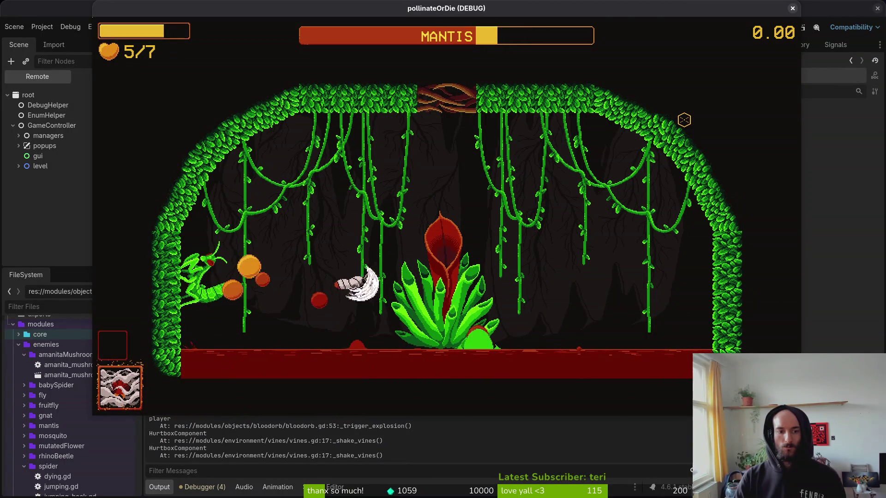
{"action": "key", "text": "Left"}
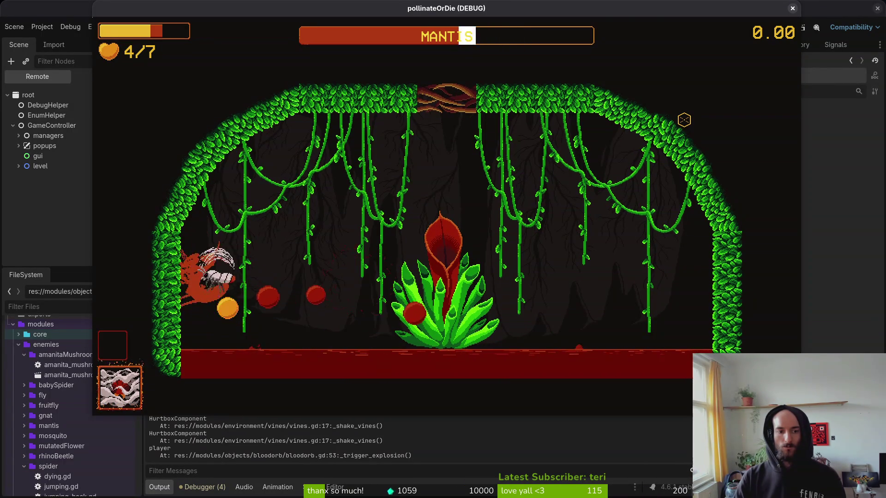
{"action": "key", "text": "Left"}
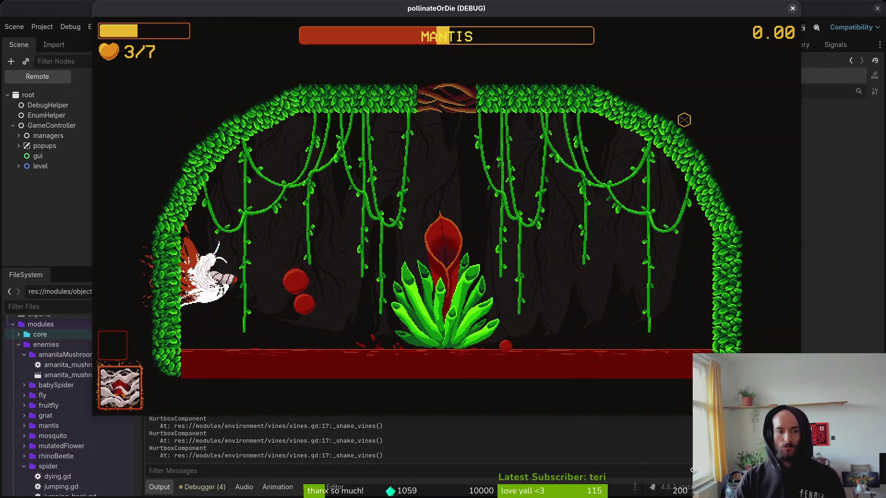
{"action": "key", "text": "Right"}
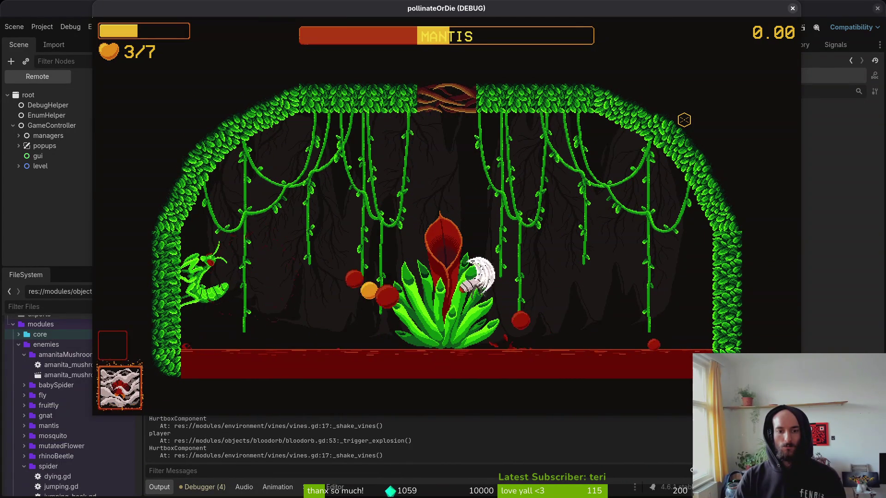
{"action": "key", "text": "Left"}
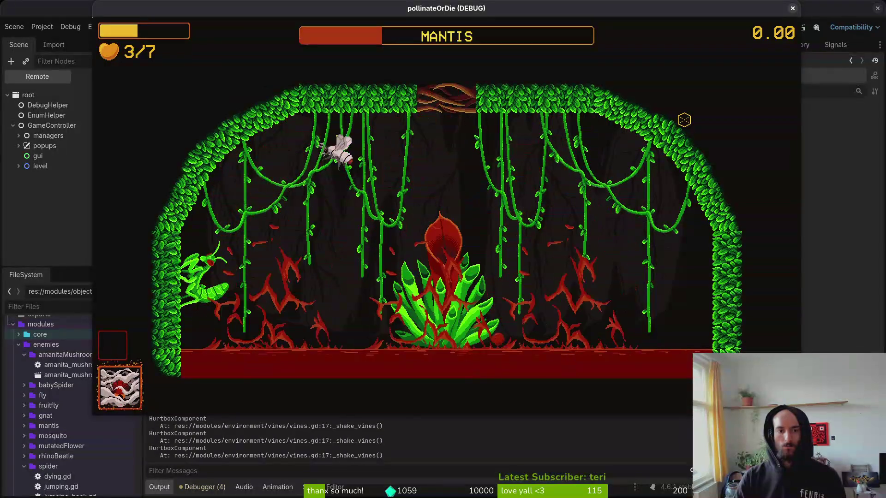
{"action": "key", "text": "Right"}
{"action": "key", "text": "Left"}
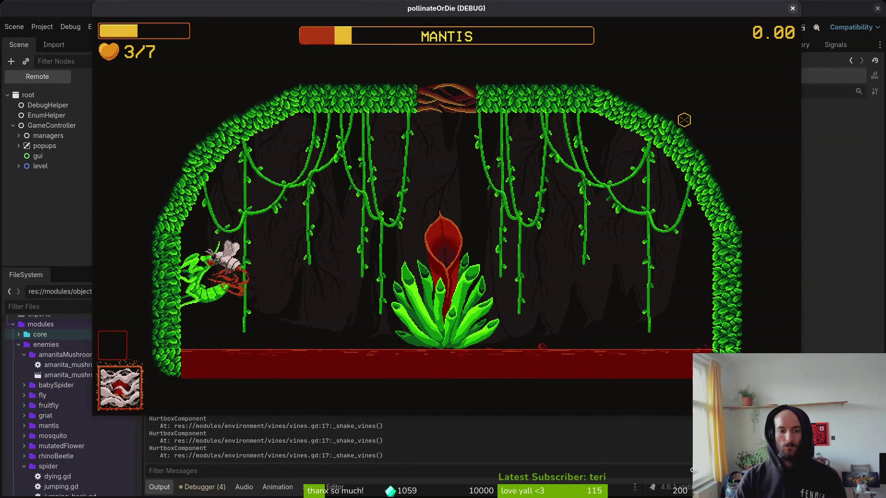
{"action": "key", "text": "Right"}
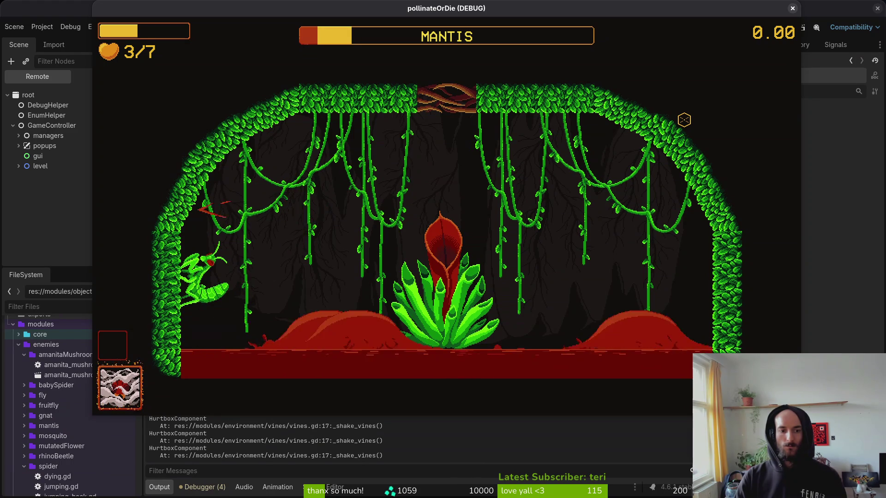
{"action": "key", "text": "Left"}
{"action": "key", "text": "Right"}
{"action": "key", "text": "Left"}
{"action": "key", "text": "Right"}
Step: Fly up into the exit portal and pause the game in the new level
{"action": "key", "text": "Left"}
{"action": "key", "text": "Right"}
{"action": "key", "text": "Up"}
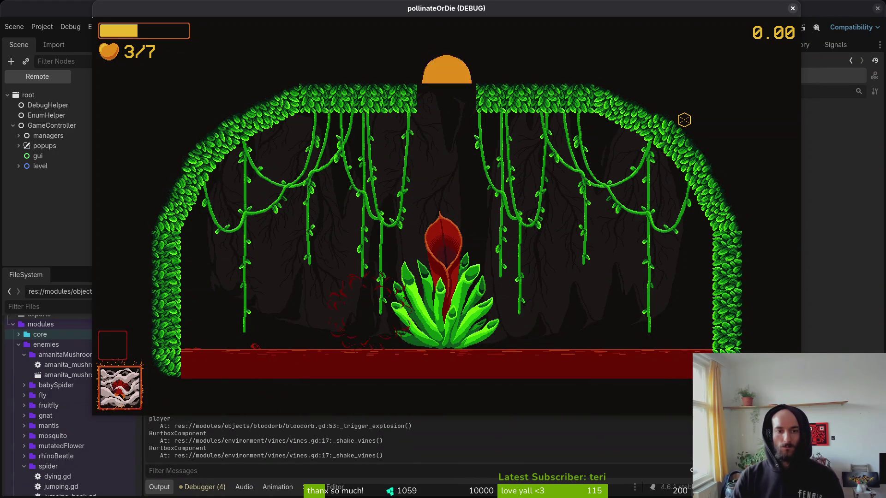
{"action": "key", "text": "Escape"}
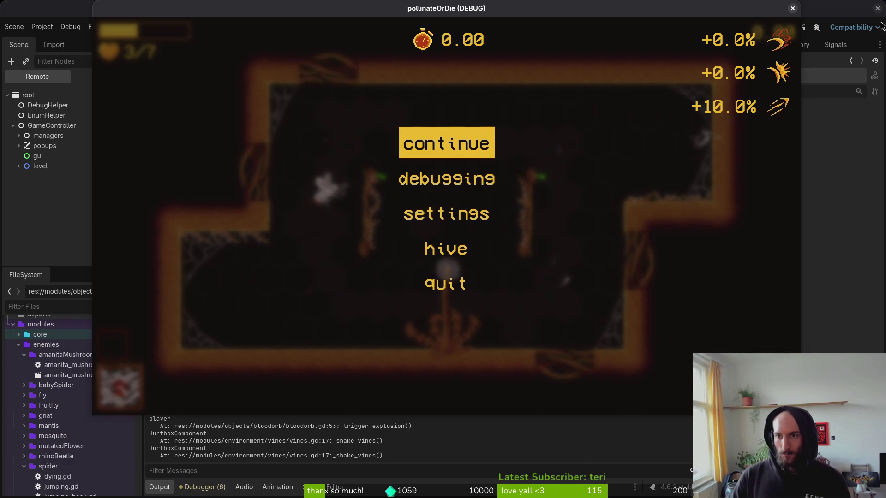
{"action": "left_click", "coordinate": [792, 9]}
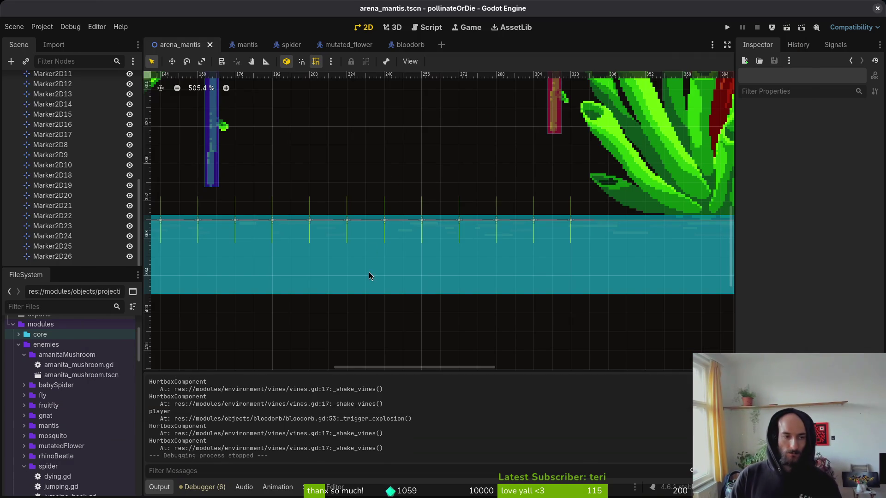
{"action": "scroll", "coordinate": [32, 153], "scroll_direction": "up", "scroll_amount": 3}
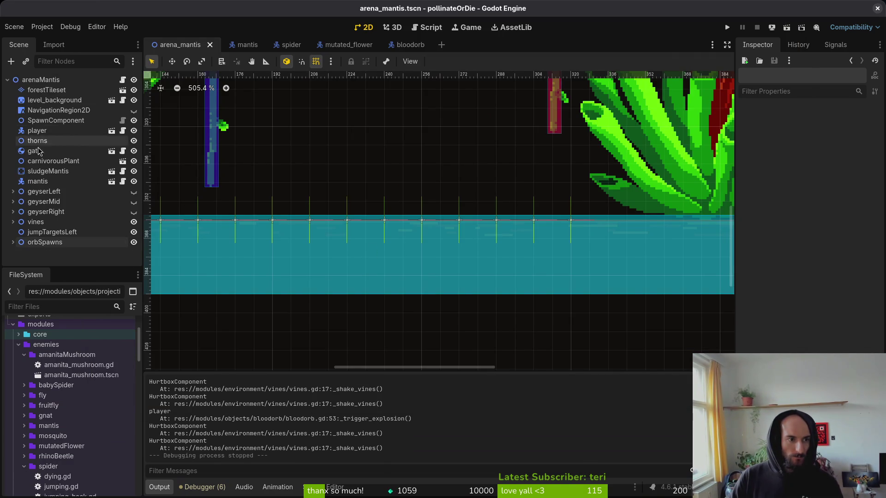
{"action": "scroll", "coordinate": [468, 257], "scroll_direction": "down", "scroll_amount": 6}
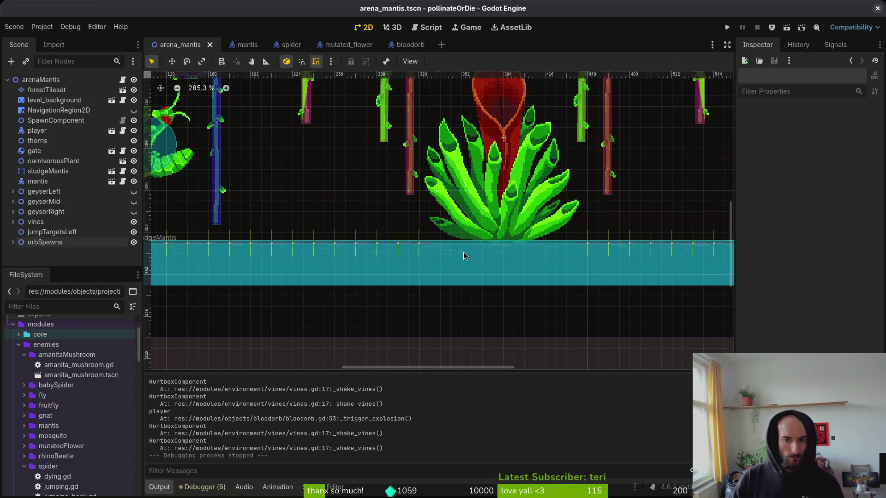
{"action": "scroll", "coordinate": [462, 257], "scroll_direction": "down", "scroll_amount": 3}
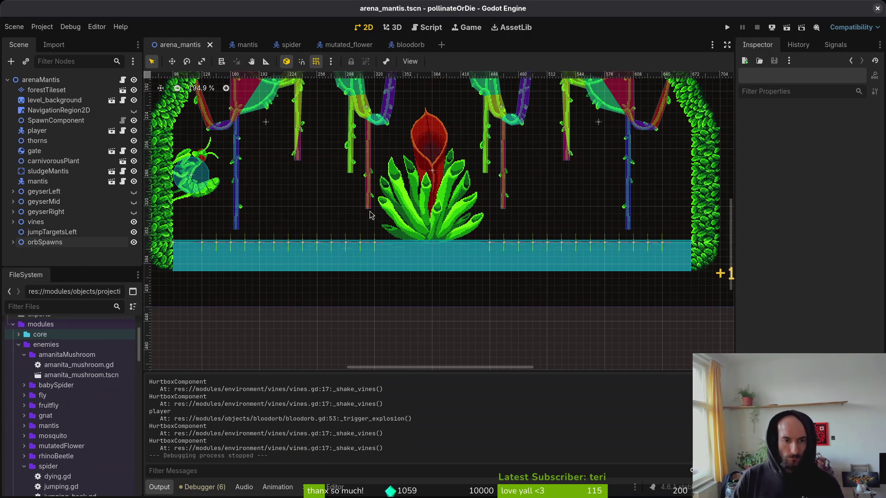
{"action": "key", "text": "alt+Tab"}
Step: Open the bloodorb animation file in Aseprite and step back to frame 8
{"action": "scroll", "coordinate": [484, 203], "scroll_direction": "down", "scroll_amount": 5}
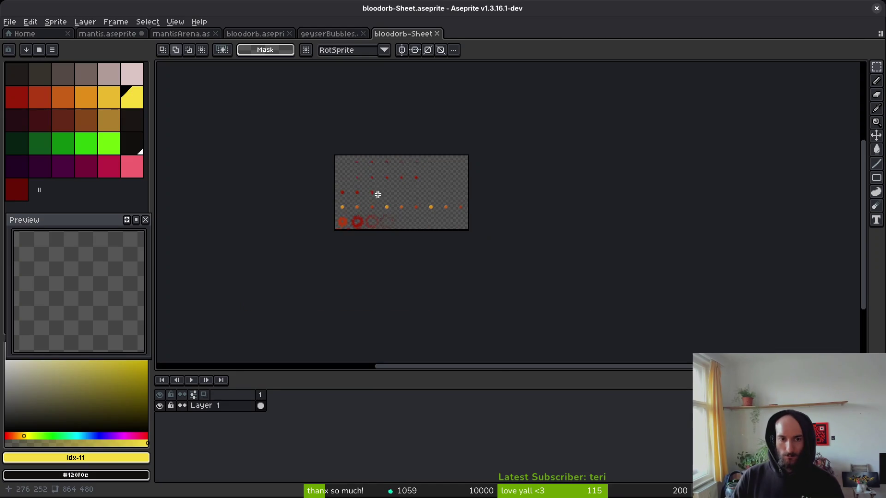
{"action": "left_click_drag", "start_coordinate": [376, 192], "coordinate": [414, 200]}
{"action": "scroll", "coordinate": [383, 179], "scroll_direction": "up", "scroll_amount": 1}
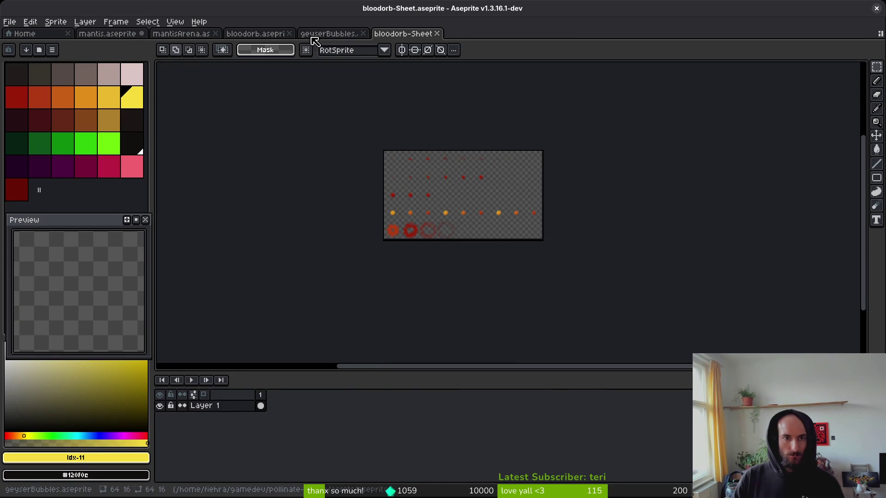
{"action": "left_click", "coordinate": [262, 35]}
{"action": "key", "text": "comma"}
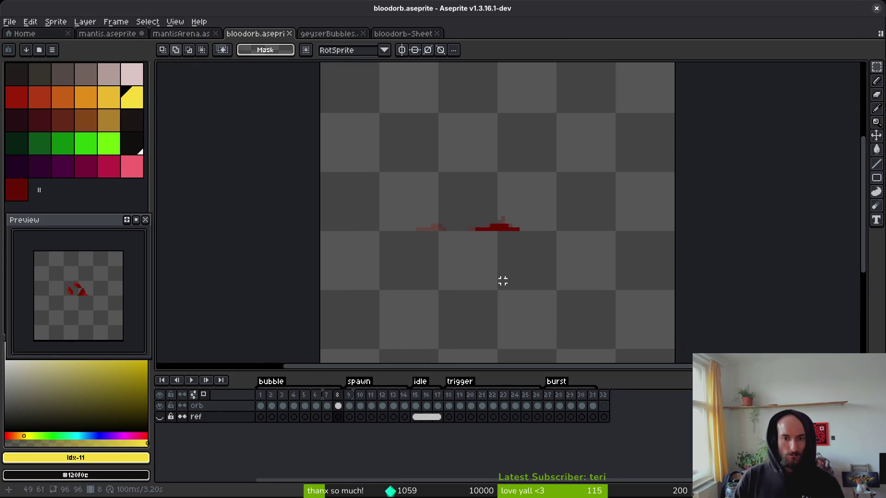
Step: Shift the orb pixels in frames 1–8 lower, then undo the spawn-marker move in Godot
{"action": "mouse_move", "coordinate": [632, 90]}
{"action": "left_mouse_down"}
{"action": "mouse_move", "coordinate": [380, 311]}
{"action": "mouse_move", "coordinate": [320, 332]}
{"action": "left_mouse_up"}
{"action": "left_click_drag", "start_coordinate": [341, 408], "coordinate": [261, 406]}
{"action": "left_click_drag", "start_coordinate": [484, 284], "coordinate": [490, 280]}
{"action": "key", "text": "Down"}
{"action": "key", "text": "Down"}
{"action": "key", "text": "Down"}
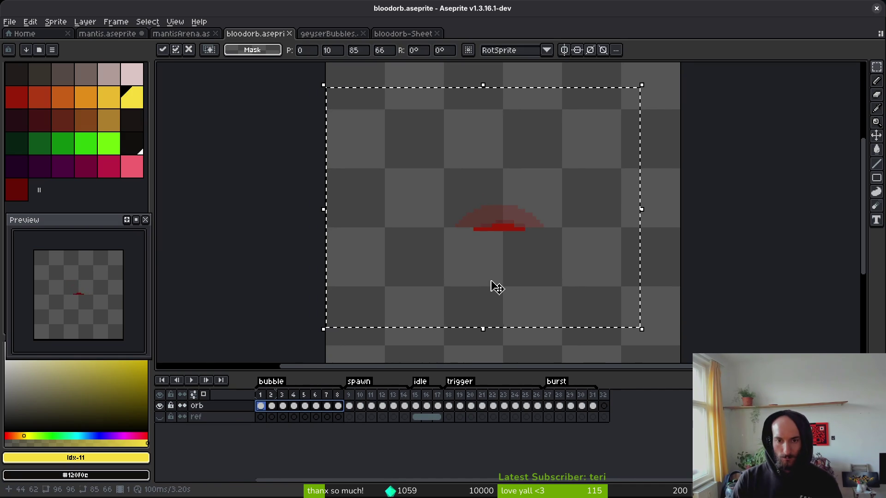
{"action": "key", "text": "Down"}
{"action": "key", "text": "Down"}
{"action": "key", "text": "ctrl+d"}
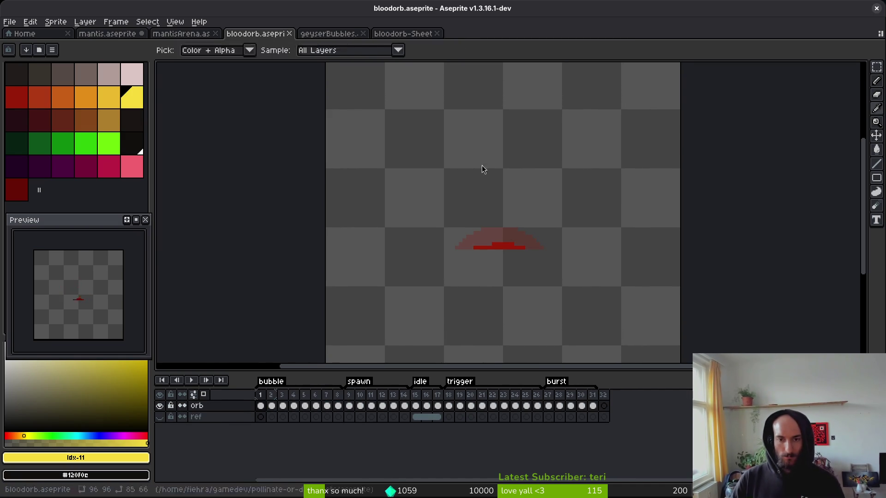
{"action": "key", "text": "alt+Tab"}
{"action": "key", "text": "ctrl+z"}
{"action": "key", "text": "ctrl+z"}
{"action": "key", "text": "ctrl+z"}
{"action": "key", "text": "ctrl+z"}
{"action": "key", "text": "ctrl+z"}
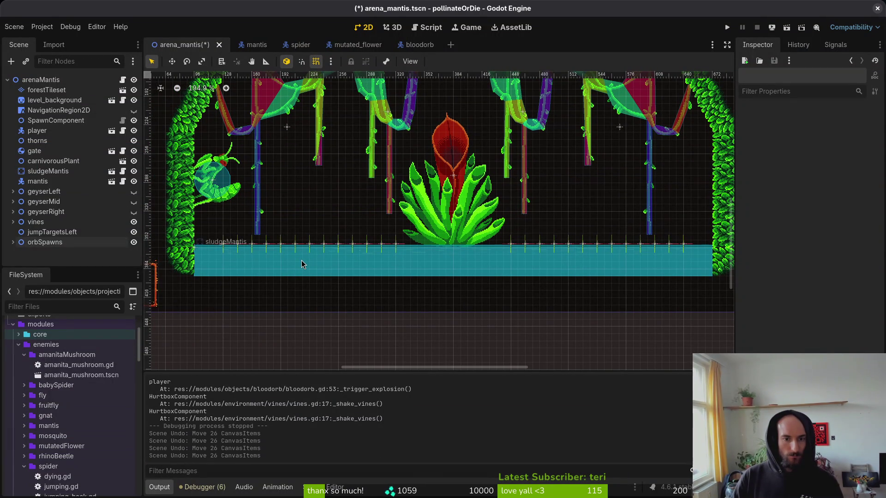
Step: Launch the game and load the mantis level from the debug level menu
{"action": "left_click", "coordinate": [726, 30]}
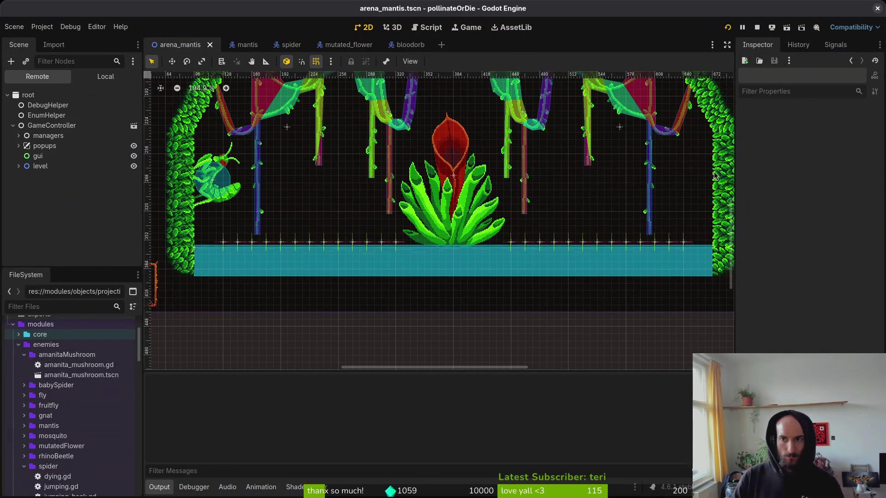
{"action": "key", "text": "Return"}
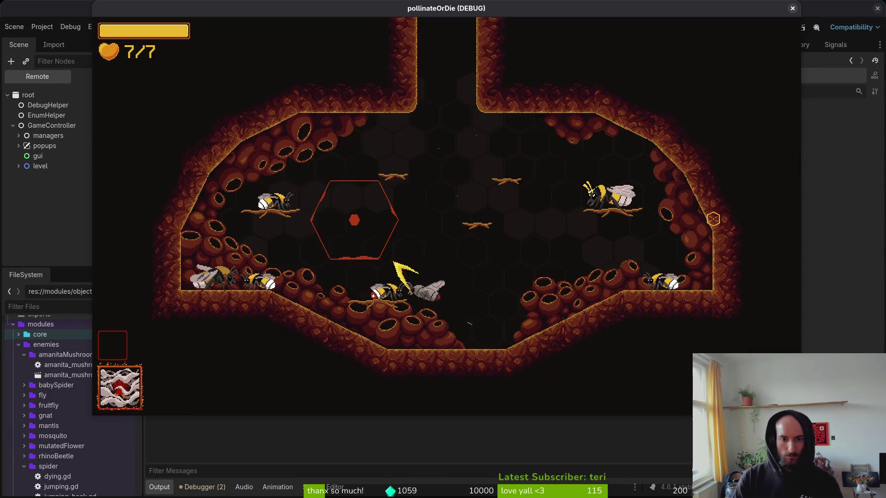
{"action": "key", "text": "F1"}
{"action": "key", "text": "Return"}
Step: Fly around the mantis arena, pausing once, to set off the blood orbs
{"action": "key", "text": "a"}
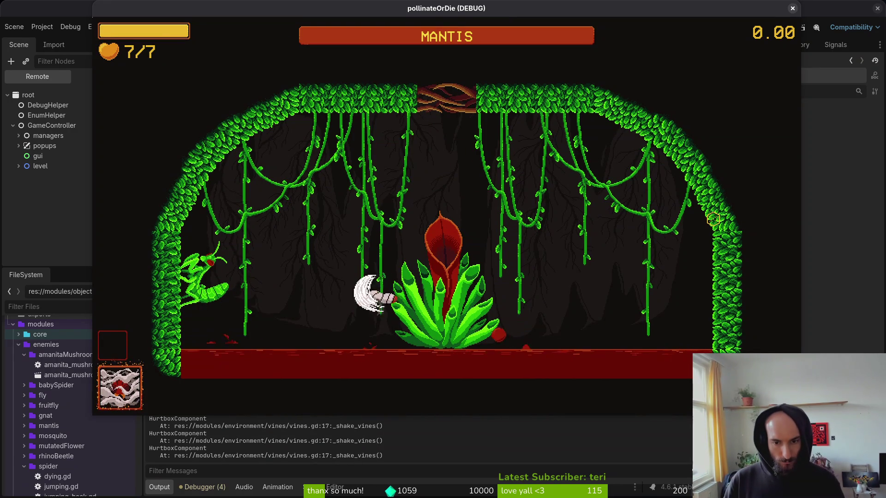
{"action": "key", "text": "d"}
{"action": "key", "text": "Escape"}
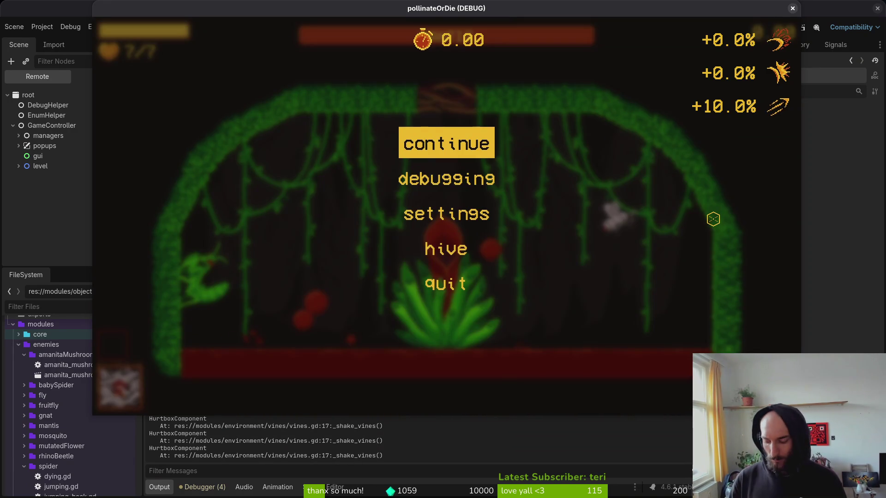
{"action": "key", "text": "Escape"}
{"action": "key", "text": "a"}
{"action": "key", "text": "d"}
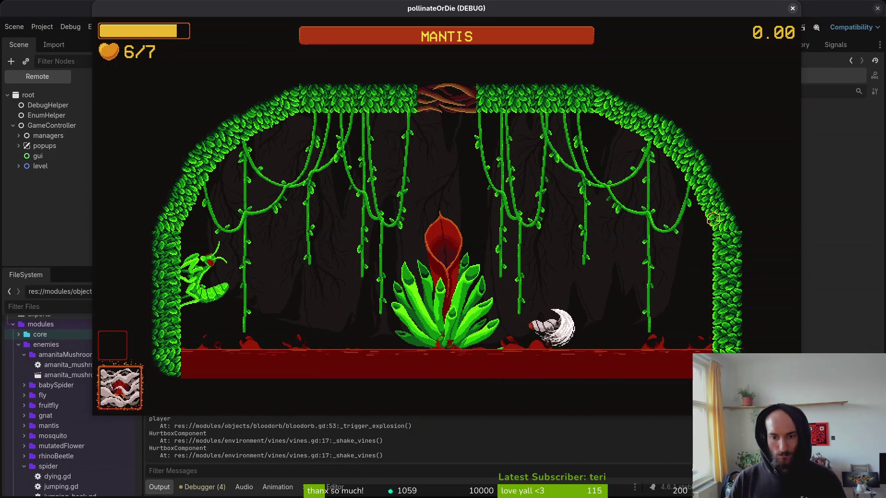
{"action": "key", "text": "a"}
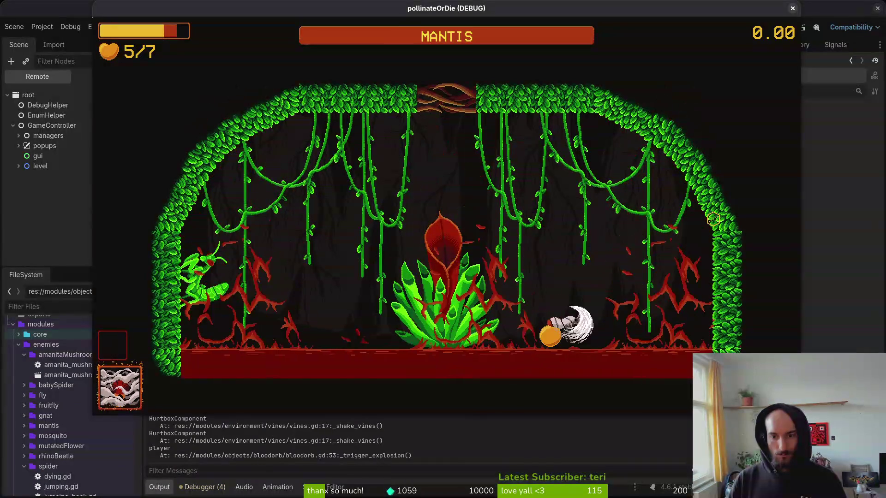
{"action": "key", "text": "a"}
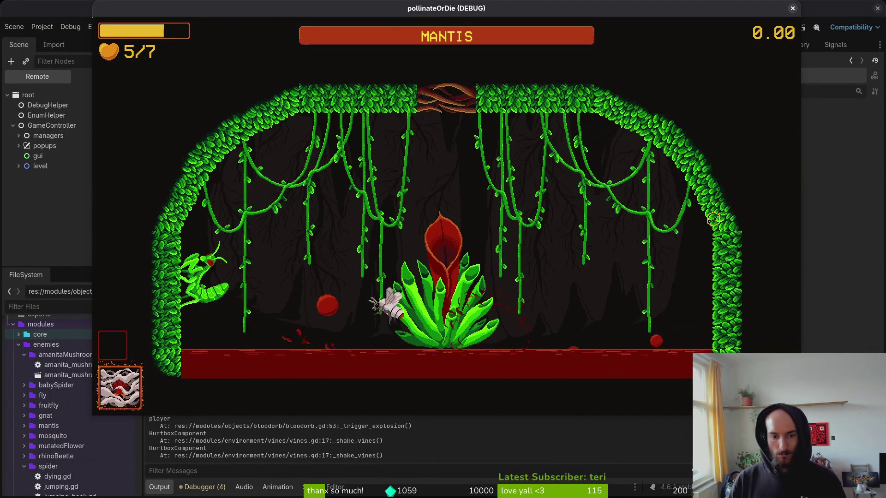
{"action": "key", "text": "d"}
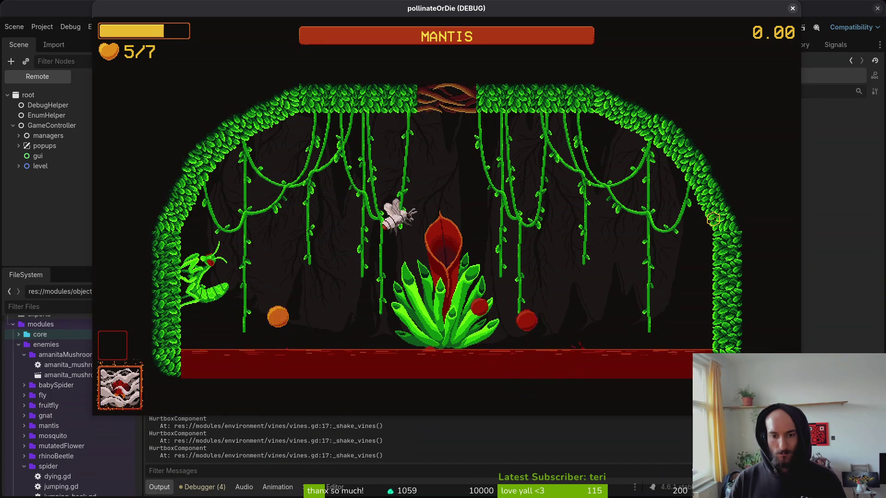
{"action": "key", "text": "a"}
{"action": "key", "text": "a"}
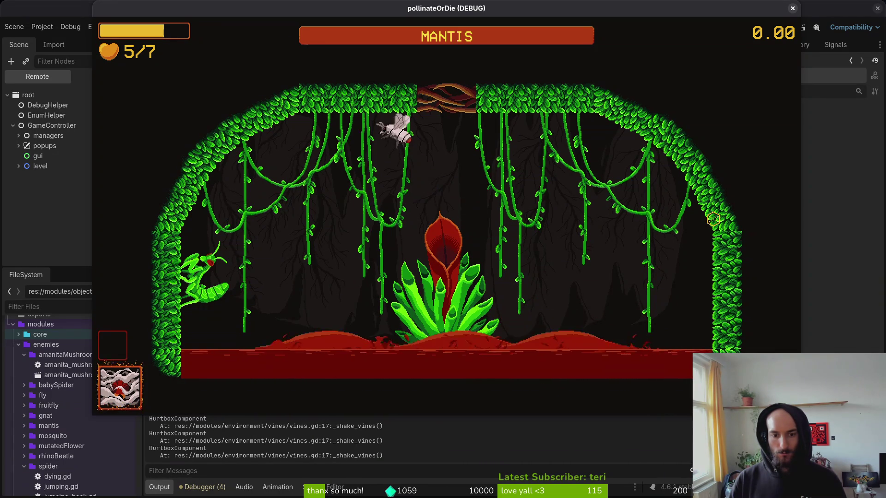
{"action": "key", "text": "d"}
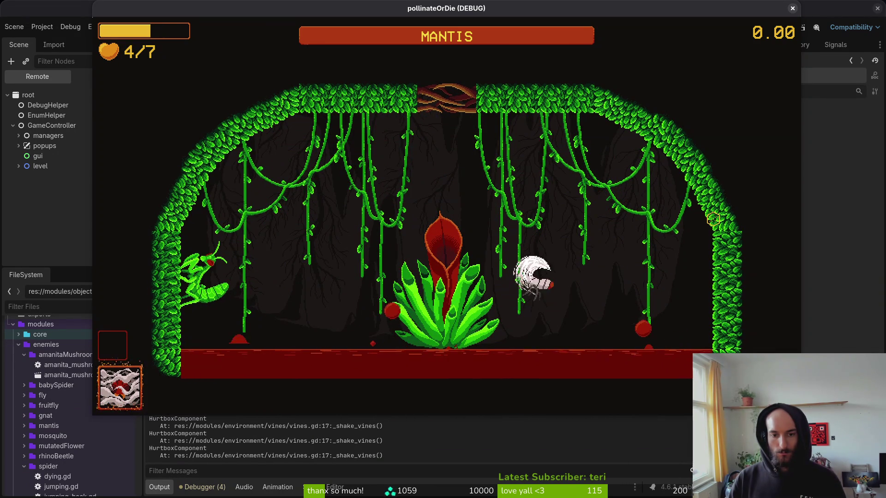
{"action": "key", "text": "d"}
Step: Keep dashing over the flower to trigger and burst orbs, then pause the game
{"action": "key", "text": "a"}
{"action": "key", "text": "a"}
{"action": "key", "text": "w"}
{"action": "key", "text": "d"}
{"action": "key", "text": "a"}
{"action": "key", "text": "d"}
{"action": "key", "text": "a"}
{"action": "key", "text": "d"}
{"action": "key", "text": "a"}
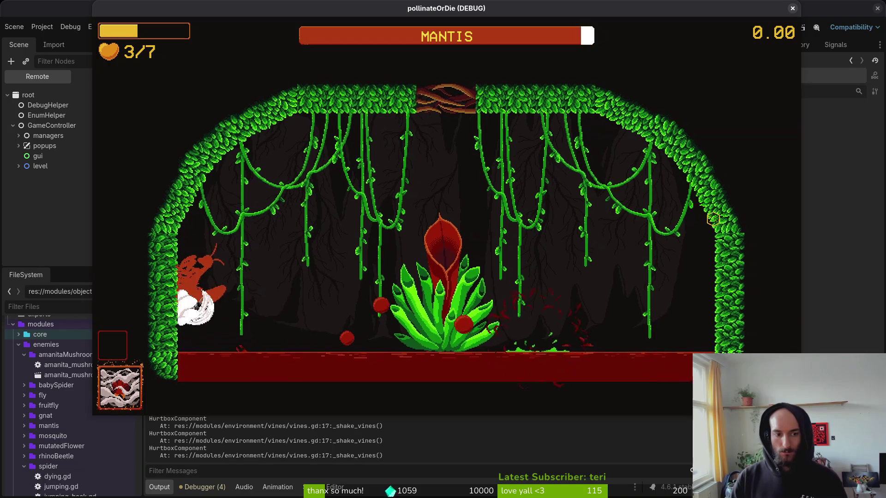
{"action": "key", "text": "d"}
{"action": "key", "text": "d"}
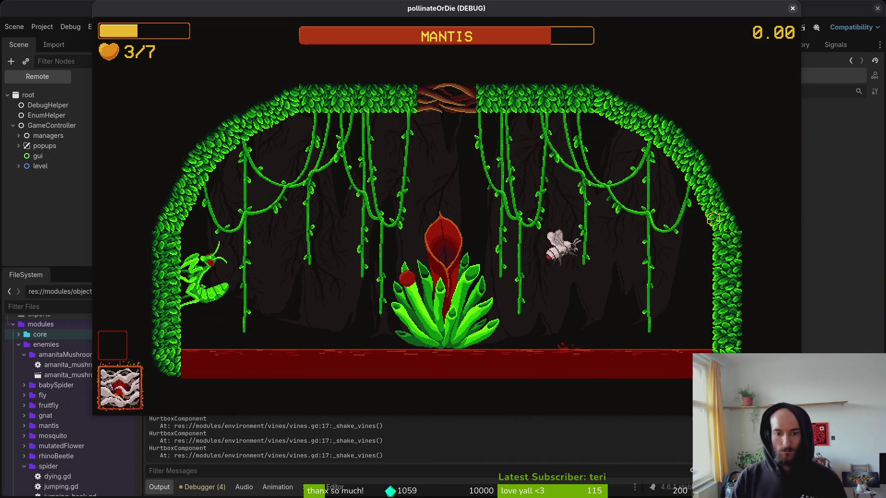
{"action": "key", "text": "a"}
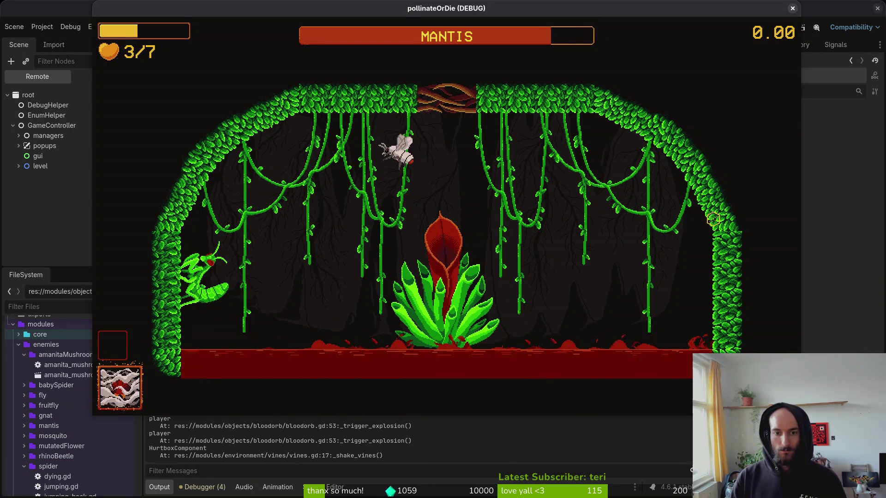
{"action": "key", "text": "Escape"}
Step: In Aseprite, move the orb pixels in cels 1–8 and save the file
{"action": "key", "text": "alt+Tab"}
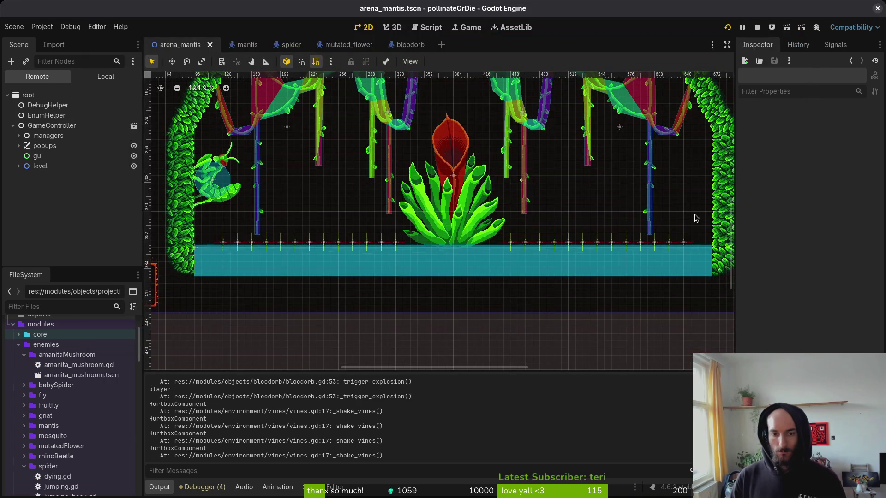
{"action": "key", "text": "alt+Tab"}
{"action": "left_click_drag", "start_coordinate": [612, 96], "coordinate": [316, 324]}
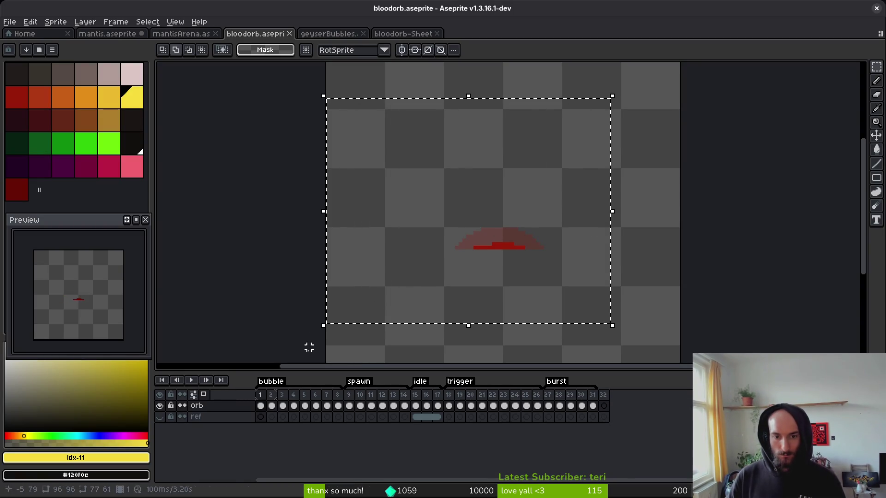
{"action": "left_click_drag", "start_coordinate": [345, 406], "coordinate": [261, 406]}
{"action": "left_click_drag", "start_coordinate": [520, 268], "coordinate": [503, 257]}
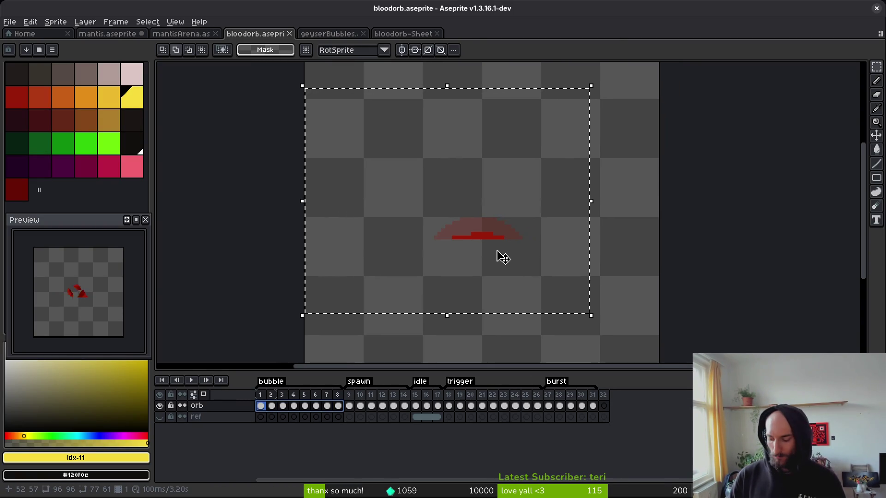
{"action": "left_click", "coordinate": [503, 257]}
{"action": "key", "text": "ctrl+s"}
{"action": "key", "text": "alt+Tab"}
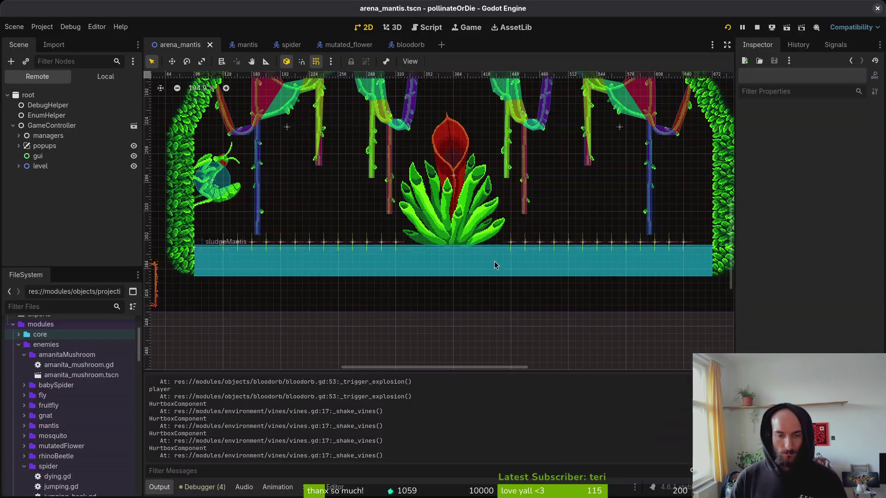
Step: Select all 26 orbSpawns markers in the arenaMantis local scene tree
{"action": "left_click", "coordinate": [19, 167]}
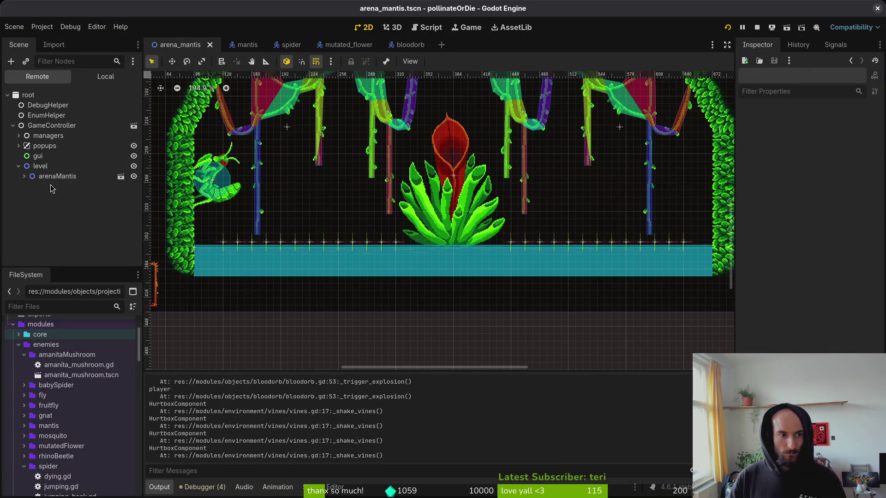
{"action": "left_click", "coordinate": [98, 81]}
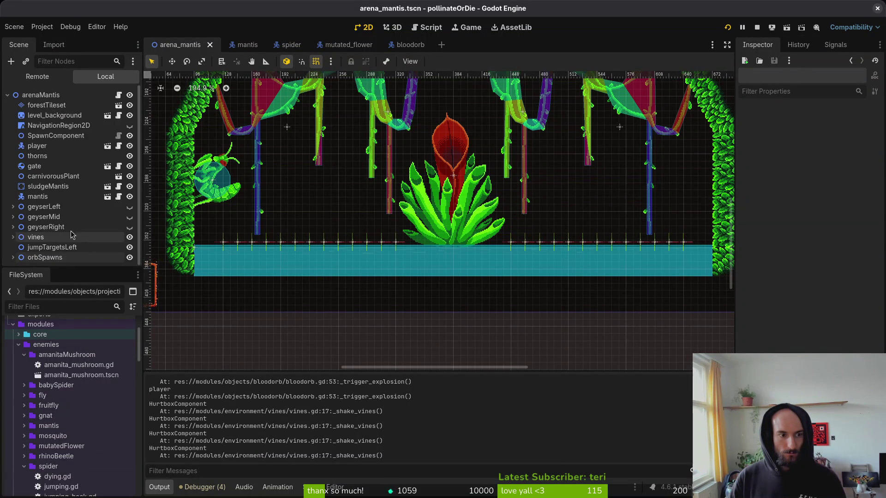
{"action": "scroll", "coordinate": [37, 249], "scroll_direction": "down", "scroll_amount": 5}
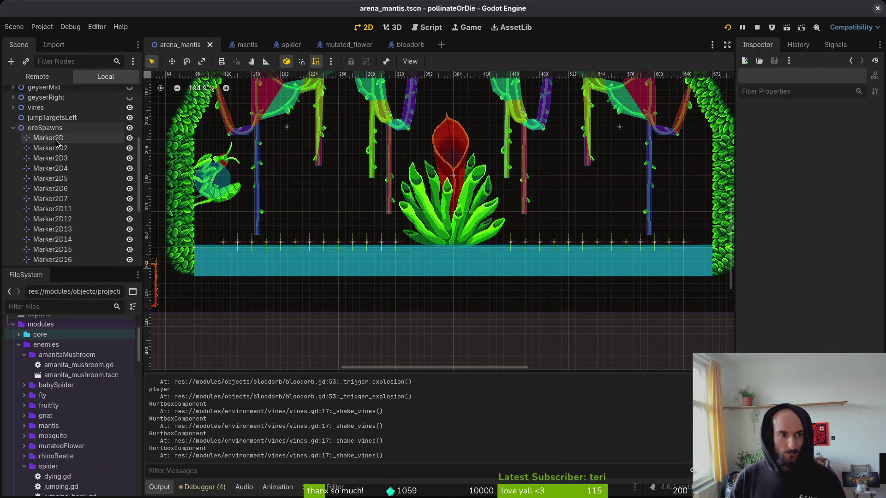
{"action": "left_click", "coordinate": [49, 138]}
{"action": "scroll", "coordinate": [69, 194], "scroll_direction": "down", "scroll_amount": 5}
{"action": "left_click", "coordinate": [52, 256], "text": "shift"}
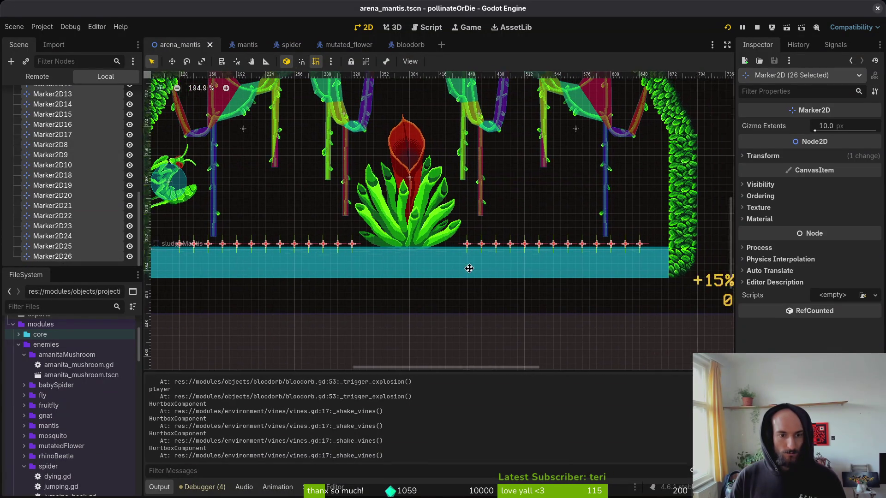
Step: Nudge the selected spawn markers with the arrow keys and save arena_mantis
{"action": "left_click_drag", "start_coordinate": [465, 265], "coordinate": [505, 270]}
{"action": "key", "text": "Down"}
{"action": "key", "text": "Down"}
{"action": "key", "text": "Up"}
{"action": "key", "text": "Up"}
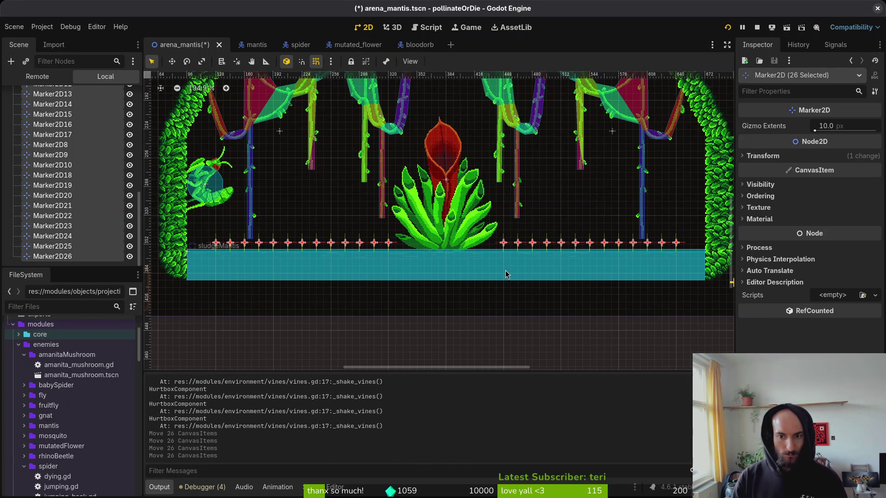
{"action": "key", "text": "Escape"}
{"action": "scroll", "coordinate": [350, 300], "scroll_direction": "left", "scroll_amount": 2}
{"action": "scroll", "coordinate": [69, 185], "scroll_direction": "up", "scroll_amount": 5}
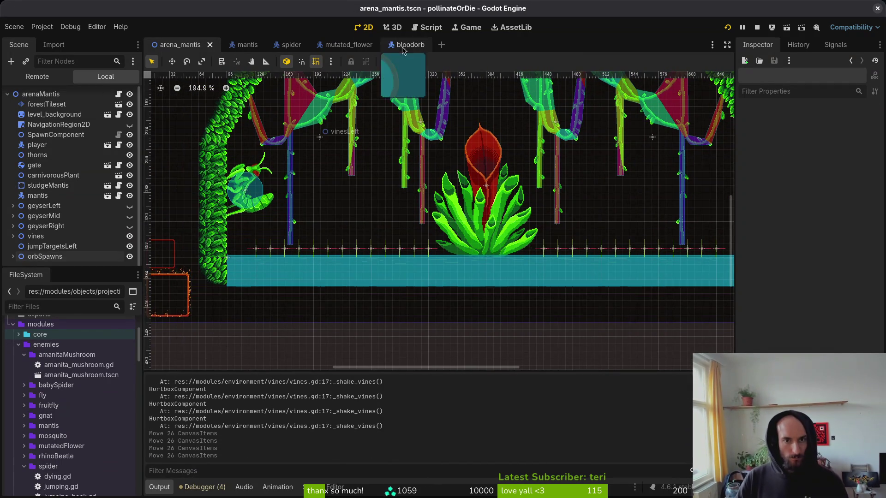
{"action": "left_click", "coordinate": [407, 44]}
{"action": "scroll", "coordinate": [355, 246], "scroll_direction": "down", "scroll_amount": 3}
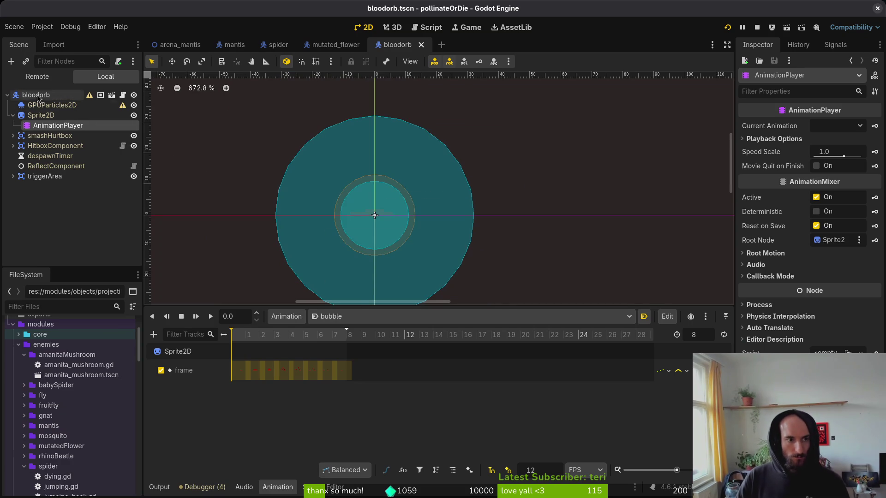
{"action": "scroll", "coordinate": [484, 247], "scroll_direction": "down", "scroll_amount": 1}
{"action": "scroll", "coordinate": [521, 241], "scroll_direction": "down", "scroll_amount": 3}
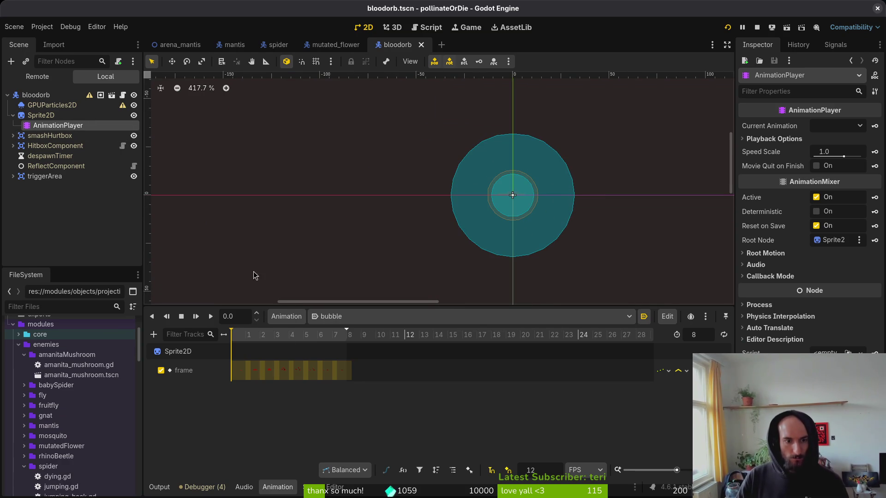
{"action": "left_click", "coordinate": [353, 317]}
{"action": "left_click", "coordinate": [251, 412]}
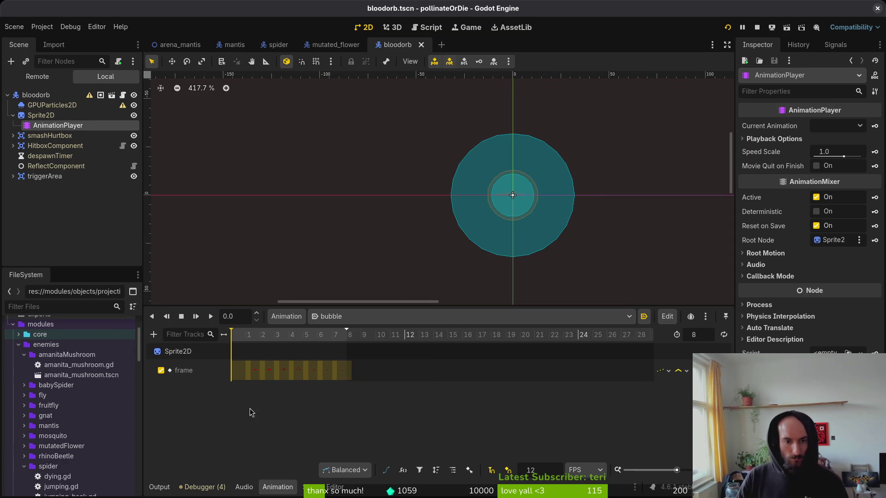
{"action": "left_click", "coordinate": [332, 316]}
{"action": "left_click", "coordinate": [343, 333]}
{"action": "left_click", "coordinate": [342, 317]}
{"action": "left_click", "coordinate": [351, 347]}
{"action": "left_click", "coordinate": [352, 317]}
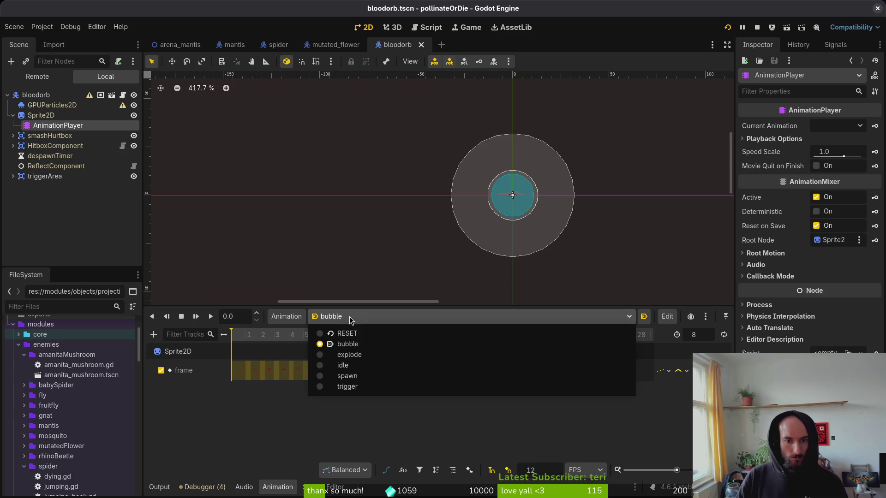
{"action": "left_click", "coordinate": [358, 334]}
{"action": "left_click", "coordinate": [343, 317]}
{"action": "left_click", "coordinate": [353, 344]}
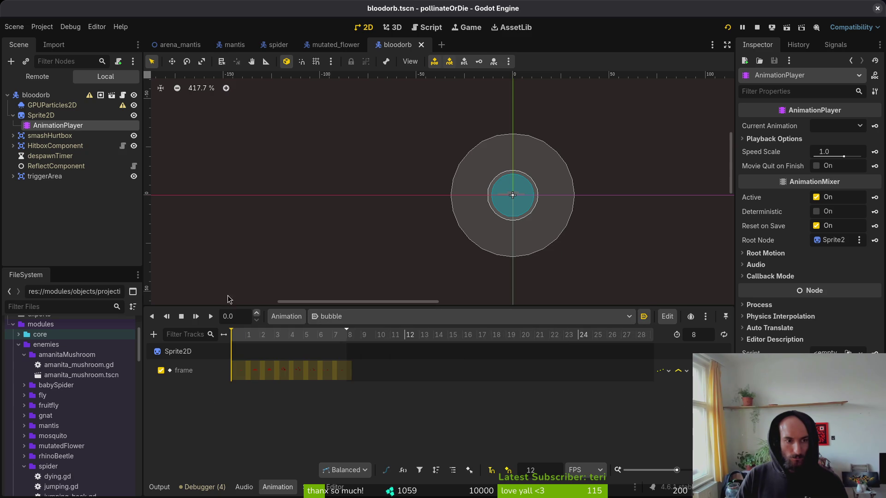
{"action": "left_click", "coordinate": [379, 317]}
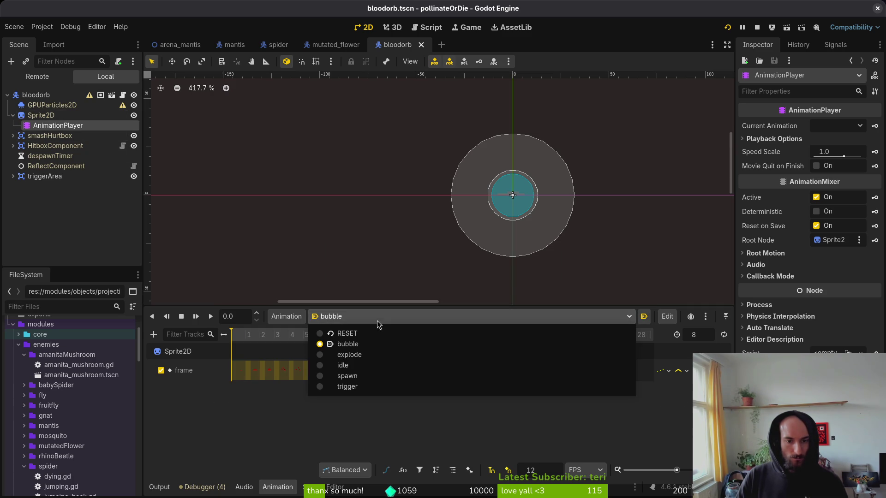
{"action": "left_click", "coordinate": [384, 376]}
{"action": "left_click", "coordinate": [351, 319]}
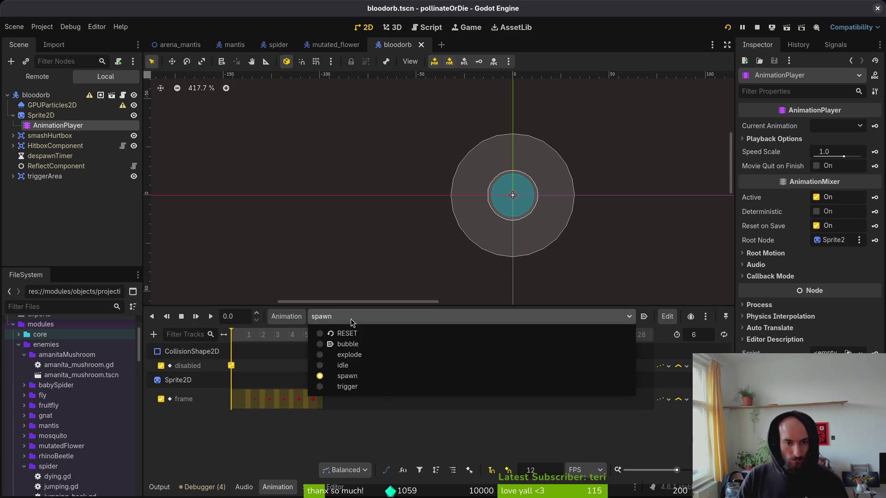
{"action": "left_click", "coordinate": [358, 368]}
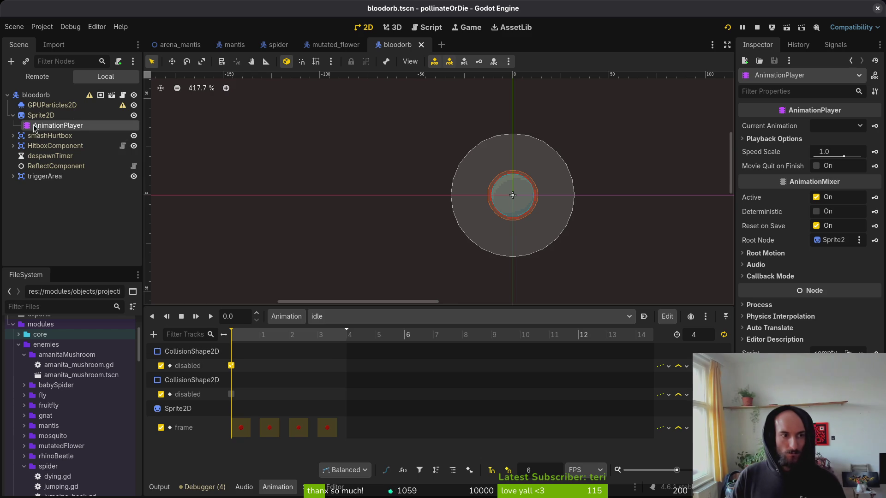
{"action": "left_click", "coordinate": [351, 317]}
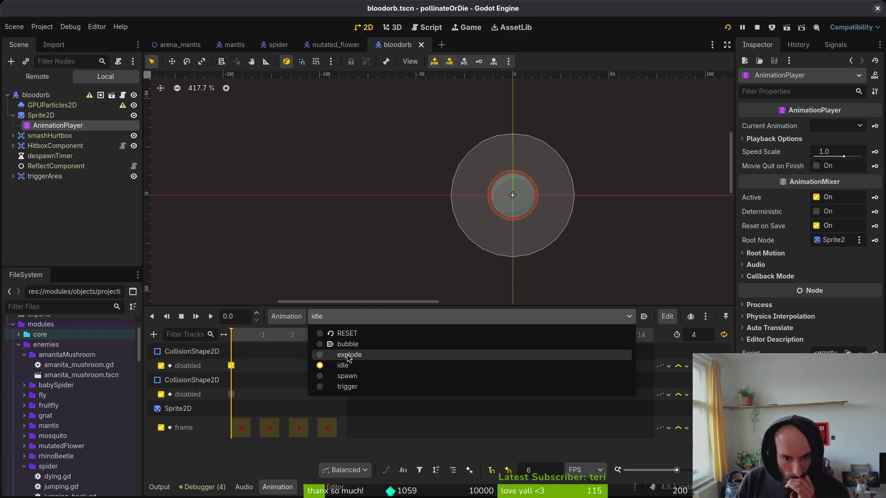
{"action": "left_click", "coordinate": [348, 344]}
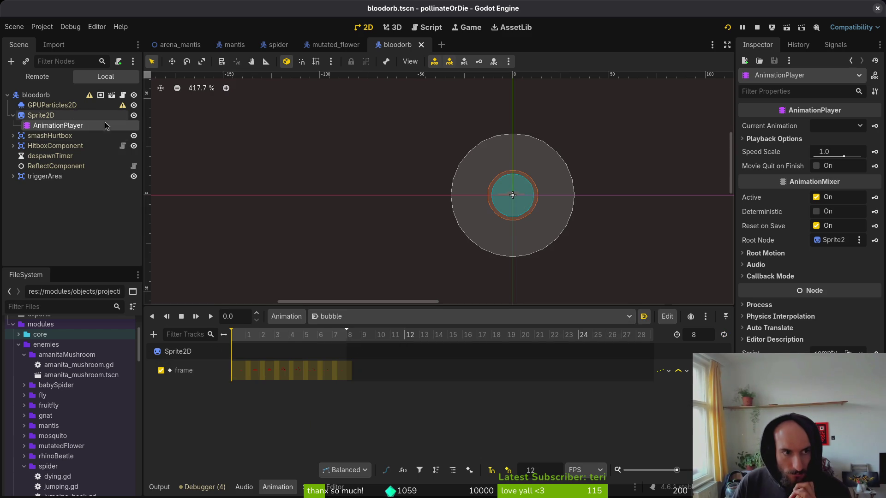
{"action": "left_click", "coordinate": [12, 136]}
Step: Key the smashHurtbox and HitboxComponent collision shapes as disabled in the bubble animation
{"action": "left_click", "coordinate": [12, 156]}
{"action": "left_click", "coordinate": [60, 145]}
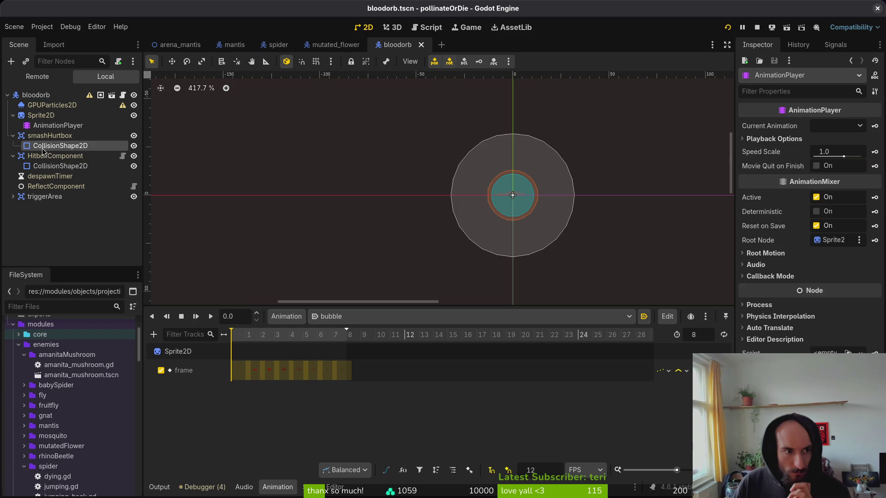
{"action": "left_click", "coordinate": [816, 183]}
{"action": "left_click", "coordinate": [875, 183]}
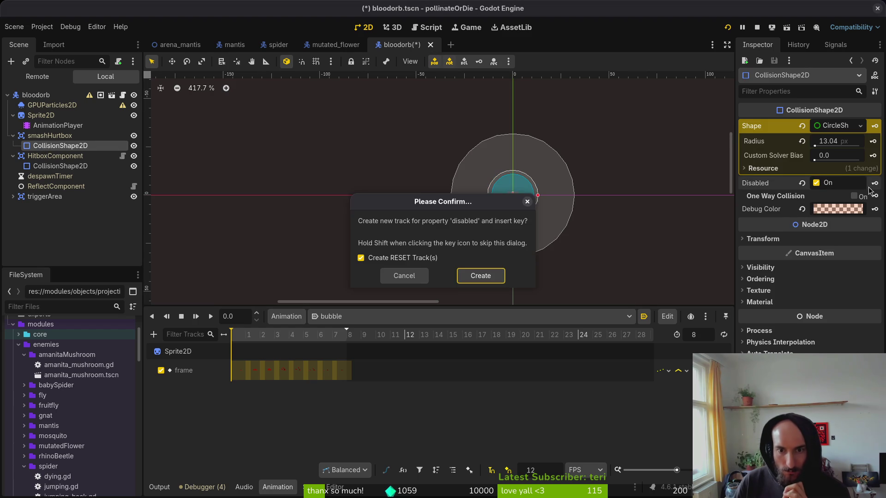
{"action": "left_click", "coordinate": [480, 276]}
{"action": "left_click", "coordinate": [60, 165]}
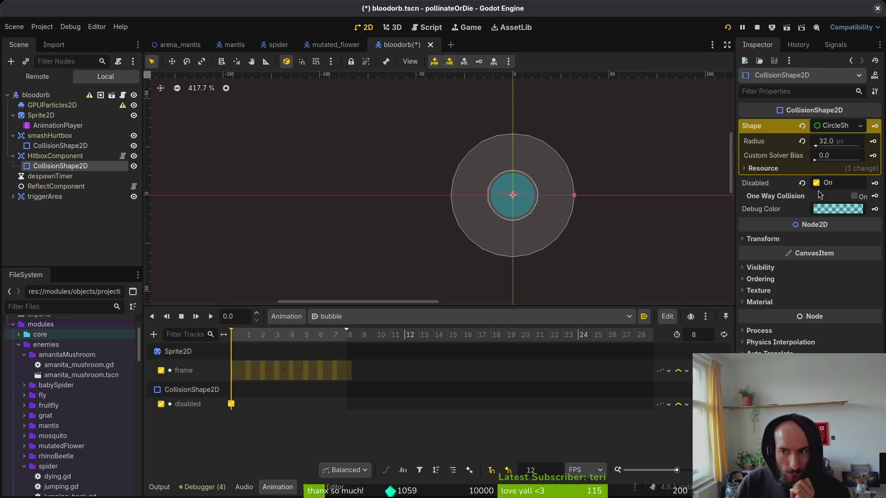
{"action": "left_click", "coordinate": [875, 184]}
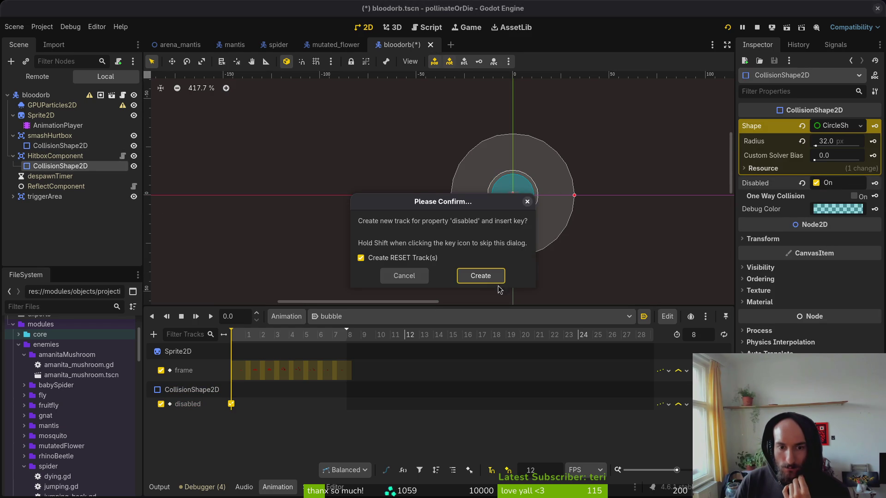
{"action": "left_click", "coordinate": [481, 278]}
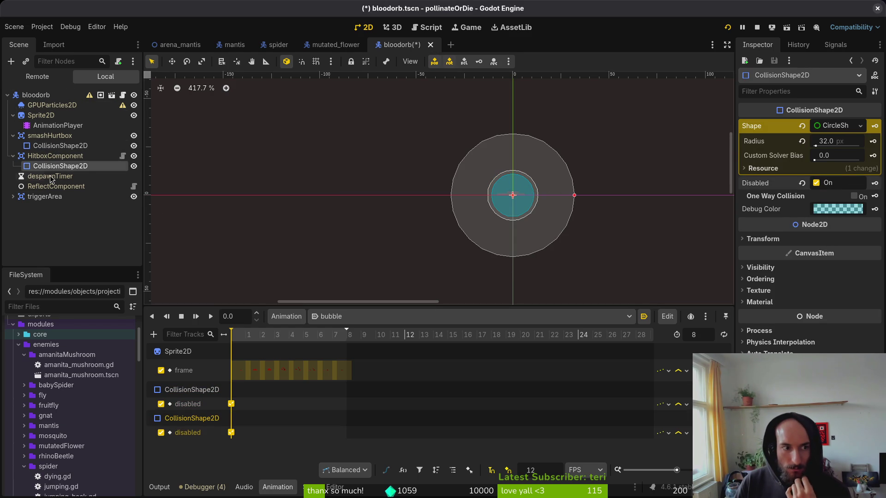
Step: Key the triggerArea collision shape as disabled too
{"action": "left_click", "coordinate": [13, 197]}
{"action": "left_click", "coordinate": [41, 207]}
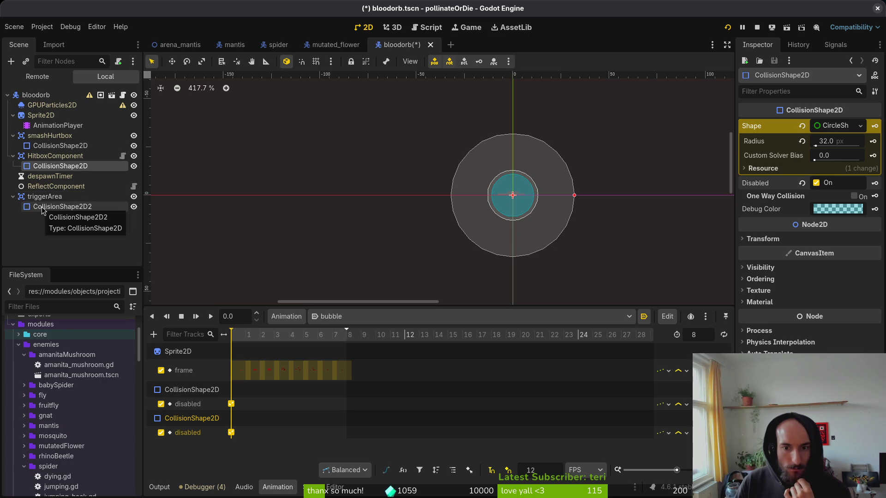
{"action": "left_click", "coordinate": [818, 185]}
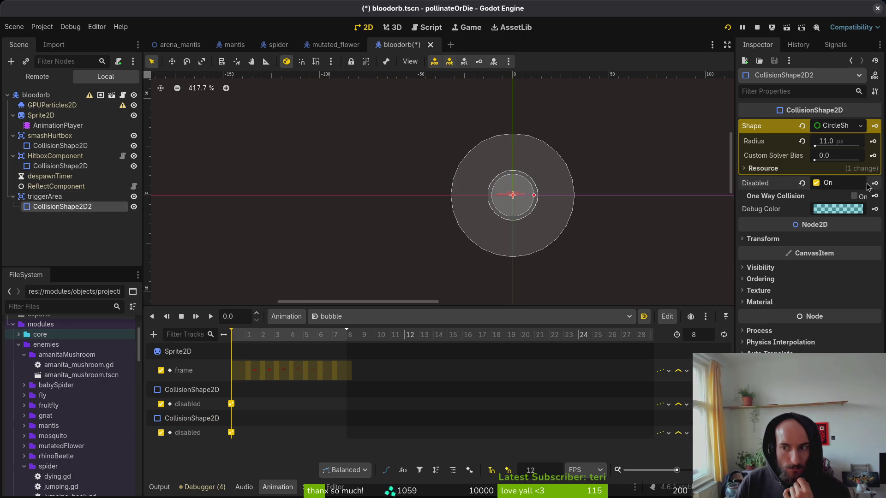
{"action": "left_click", "coordinate": [875, 184]}
{"action": "left_click", "coordinate": [473, 276]}
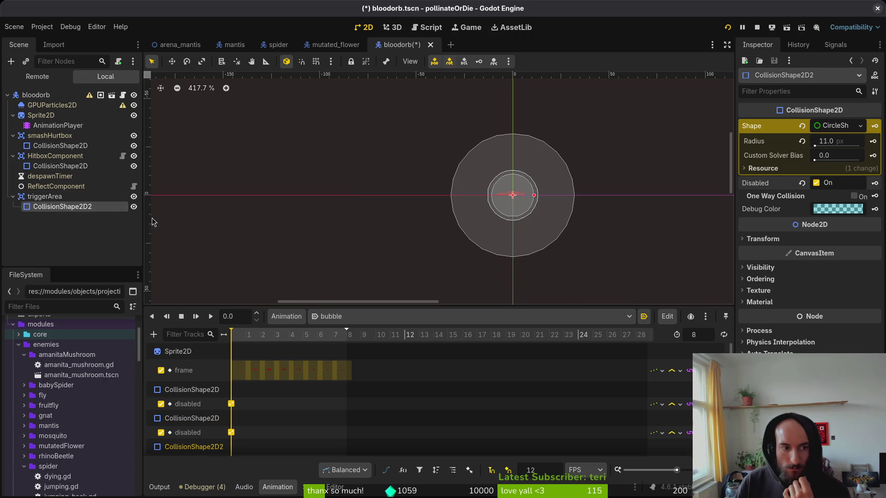
Step: Collapse and re-expand the collision nodes, then load the explode animation
{"action": "left_click", "coordinate": [13, 197]}
{"action": "left_click", "coordinate": [13, 156]}
{"action": "left_click", "coordinate": [13, 135]}
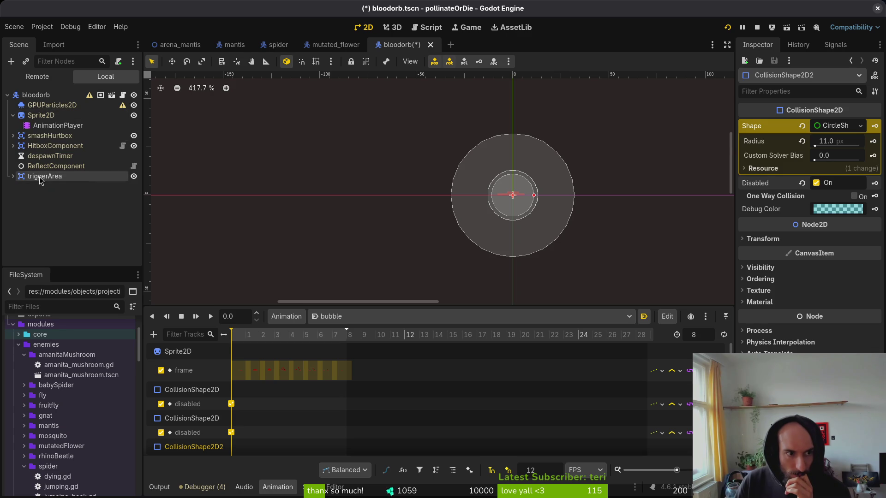
{"action": "scroll", "coordinate": [324, 412], "scroll_direction": "down", "scroll_amount": 1}
{"action": "scroll", "coordinate": [324, 412], "scroll_direction": "up", "scroll_amount": 1}
{"action": "left_click", "coordinate": [13, 177]}
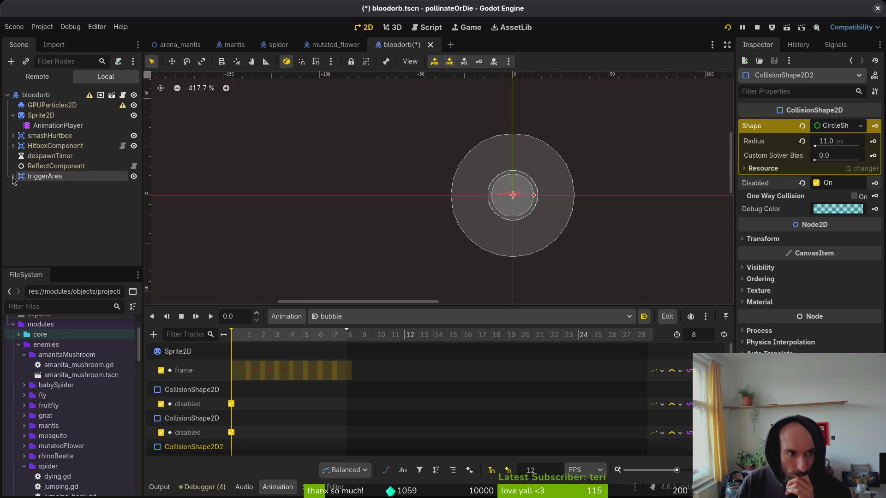
{"action": "left_click", "coordinate": [13, 146]}
{"action": "left_click", "coordinate": [13, 136]}
{"action": "scroll", "coordinate": [326, 420], "scroll_direction": "down", "scroll_amount": 1}
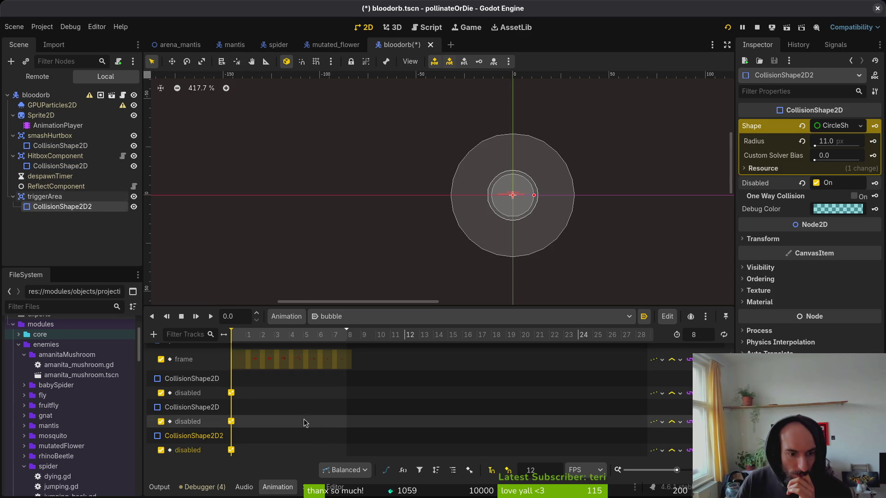
{"action": "left_click", "coordinate": [333, 317]}
{"action": "left_click", "coordinate": [350, 355]}
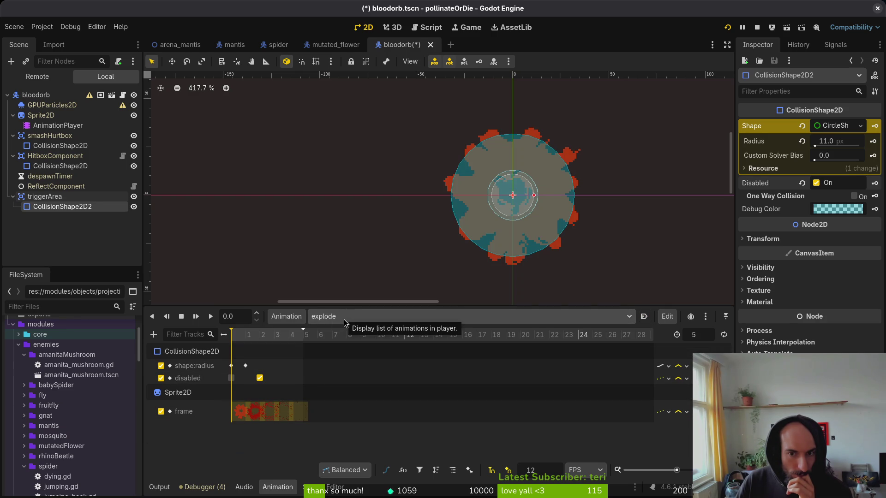
Step: Preview explode, then in the idle animation key the trigger collision shape as enabled
{"action": "left_click", "coordinate": [211, 317]}
{"action": "left_click", "coordinate": [351, 317]}
{"action": "left_click", "coordinate": [363, 371]}
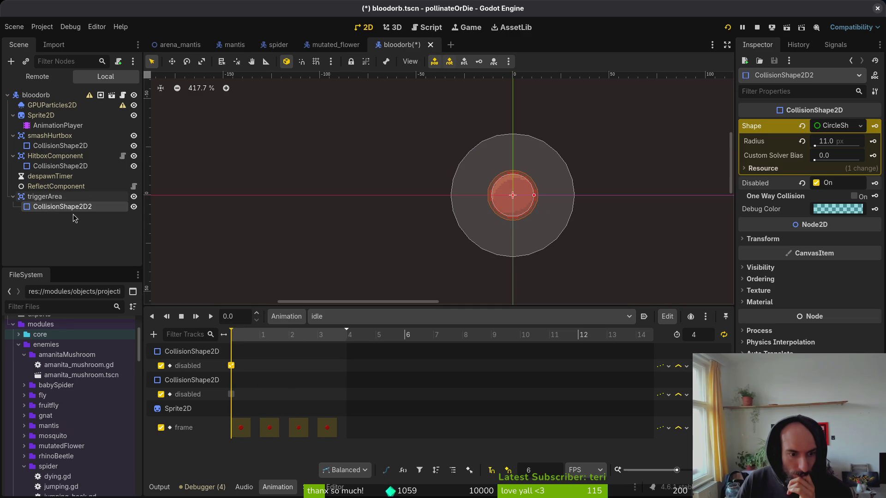
{"action": "left_click", "coordinate": [816, 183]}
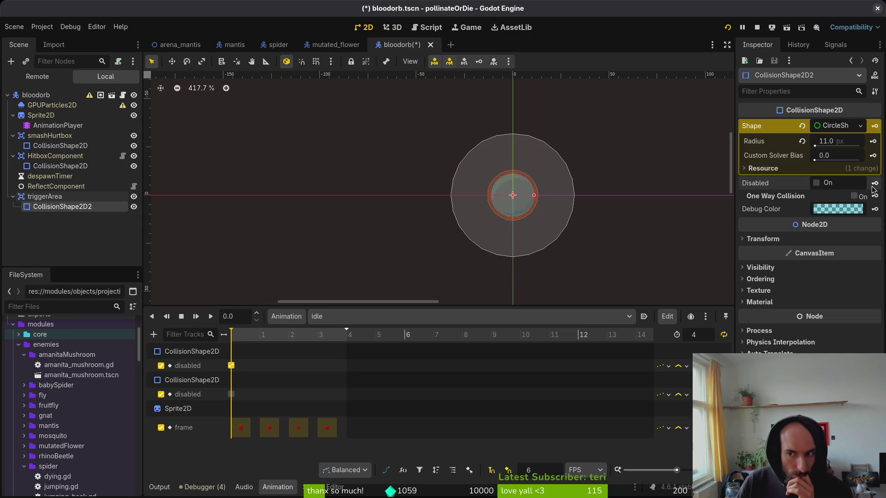
{"action": "left_click", "coordinate": [874, 184]}
{"action": "left_click", "coordinate": [481, 276]}
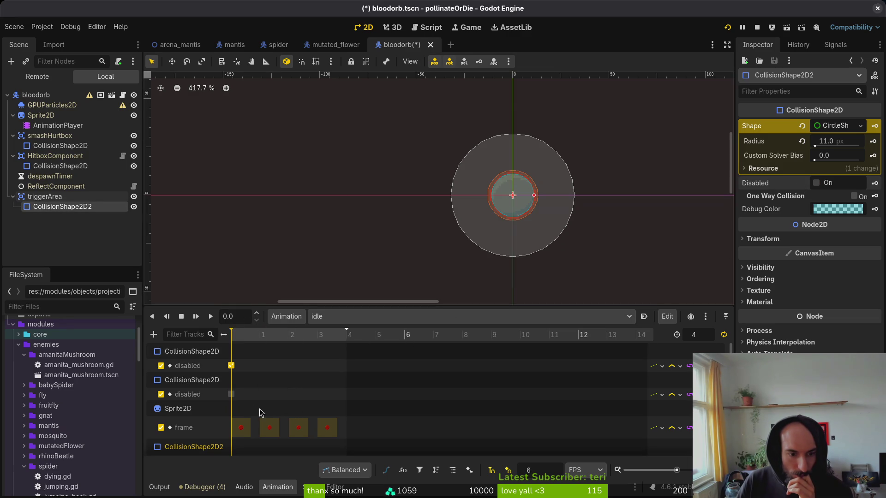
Step: Inspect the Sprite2D node and reopen the animation list
{"action": "left_click", "coordinate": [183, 412]}
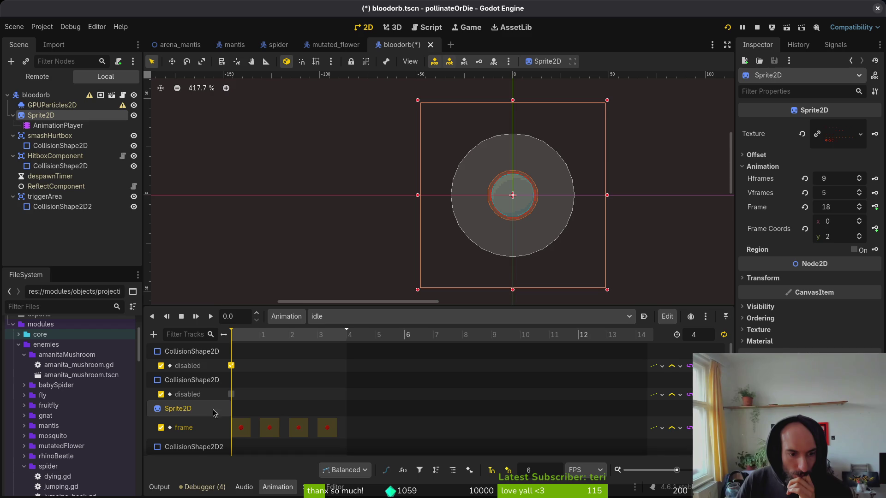
{"action": "scroll", "coordinate": [209, 412], "scroll_direction": "down", "scroll_amount": 1}
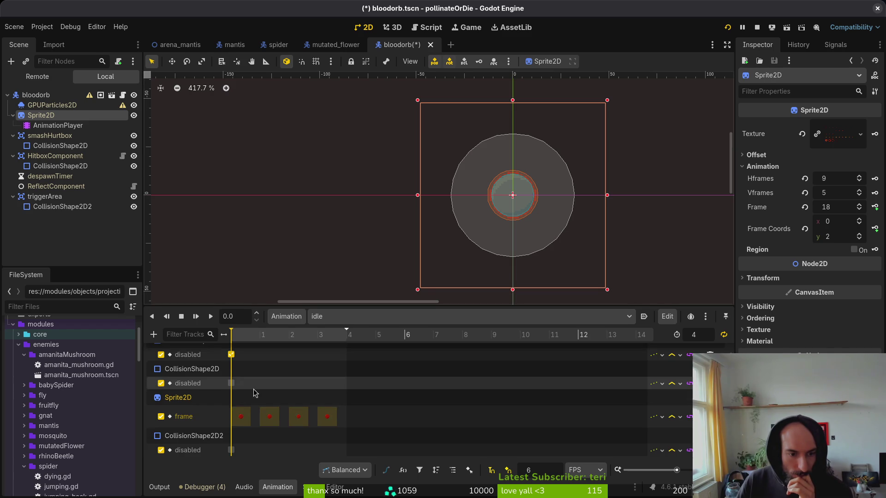
{"action": "scroll", "coordinate": [212, 383], "scroll_direction": "up", "scroll_amount": 1}
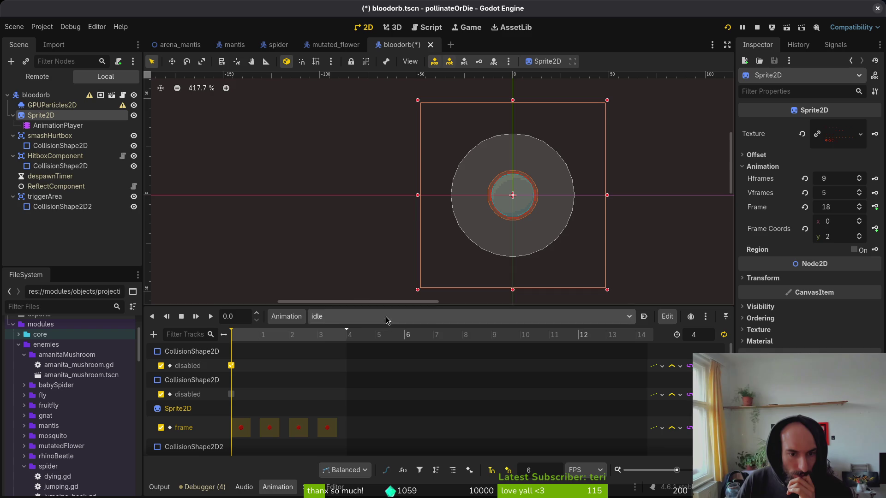
{"action": "left_click", "coordinate": [362, 317]}
Step: In the spawn animation, key the smashHurtbox collision shape as disabled
{"action": "left_click", "coordinate": [351, 377]}
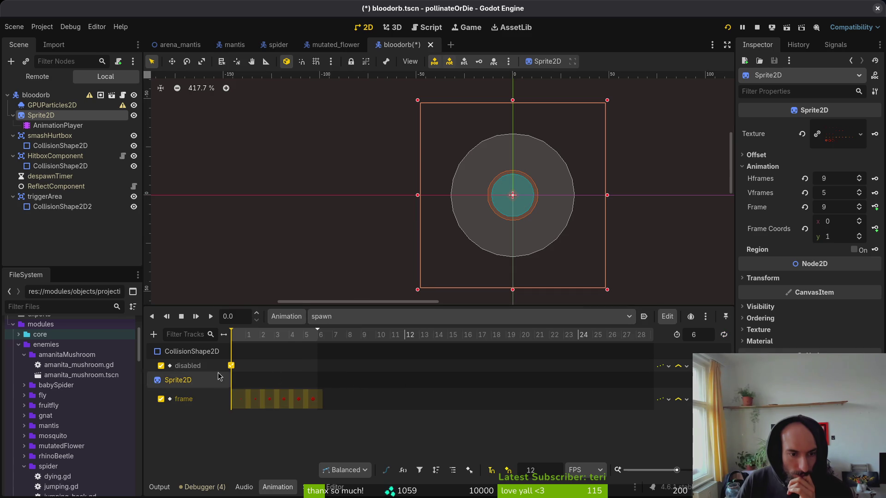
{"action": "left_click", "coordinate": [48, 147]}
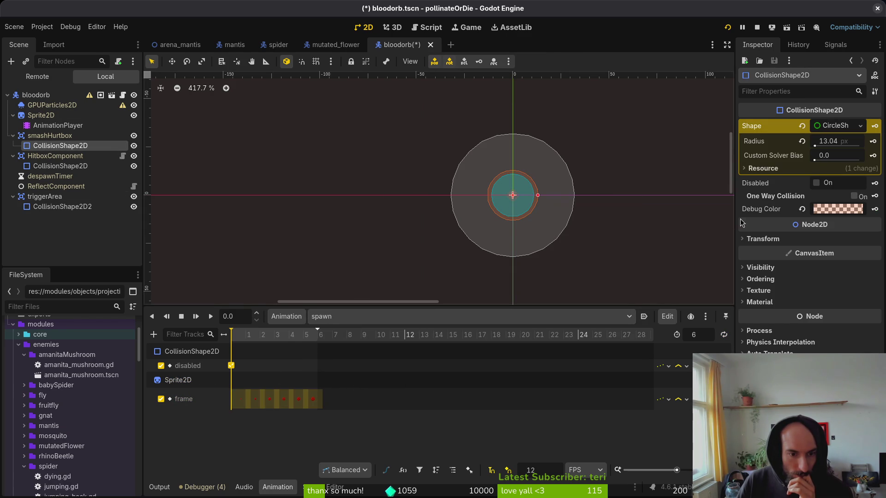
{"action": "left_click", "coordinate": [821, 185]}
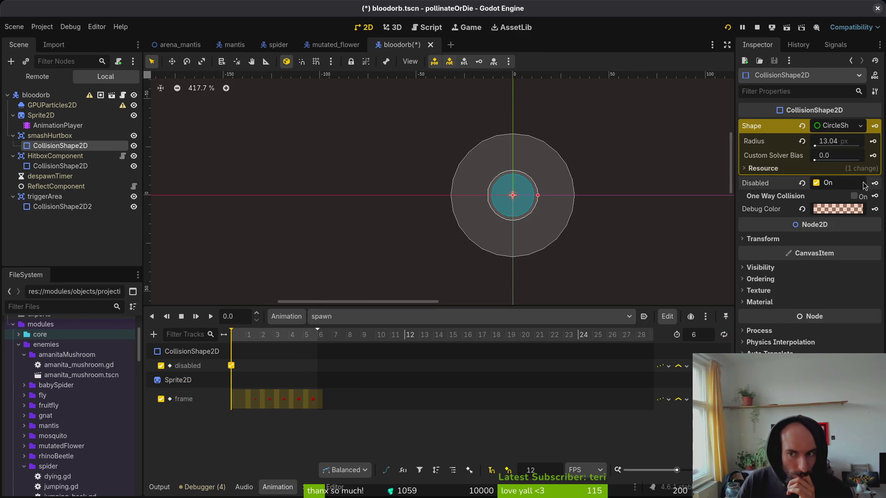
{"action": "left_click", "coordinate": [875, 184]}
{"action": "left_click", "coordinate": [472, 277]}
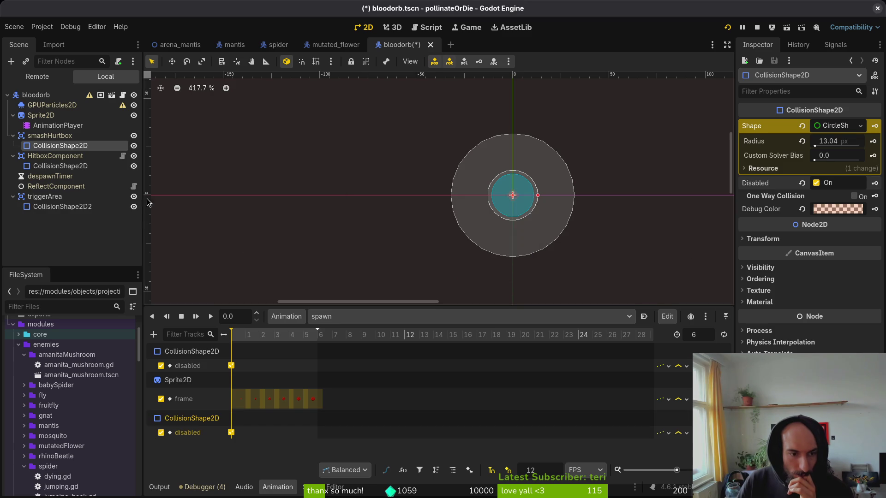
Step: Key the trigger area's collision shape as disabled and save the bloodorb scene
{"action": "left_click", "coordinate": [53, 168]}
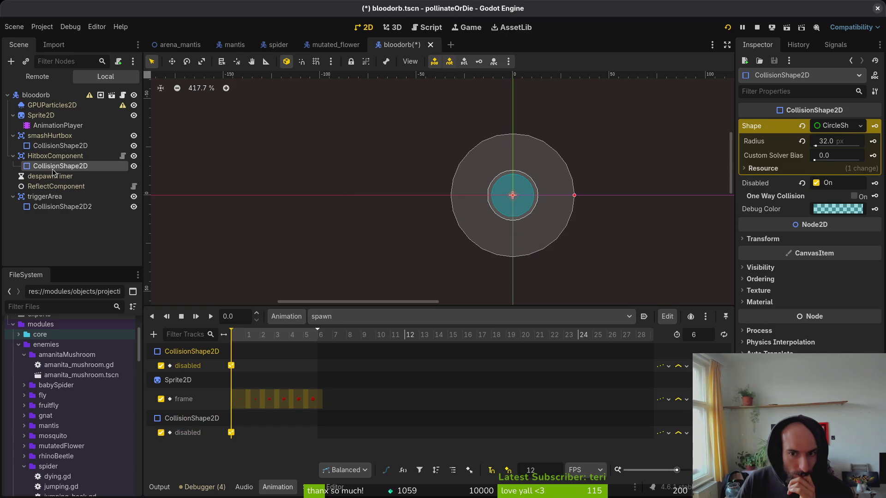
{"action": "left_click", "coordinate": [57, 208]}
{"action": "left_click", "coordinate": [817, 183]}
{"action": "left_click", "coordinate": [875, 183]}
{"action": "left_click", "coordinate": [475, 276]}
{"action": "key", "text": "ctrl+s"}
Step: Switch back to the idle animation and stop the running game
{"action": "left_click", "coordinate": [348, 317]}
{"action": "left_click", "coordinate": [364, 365]}
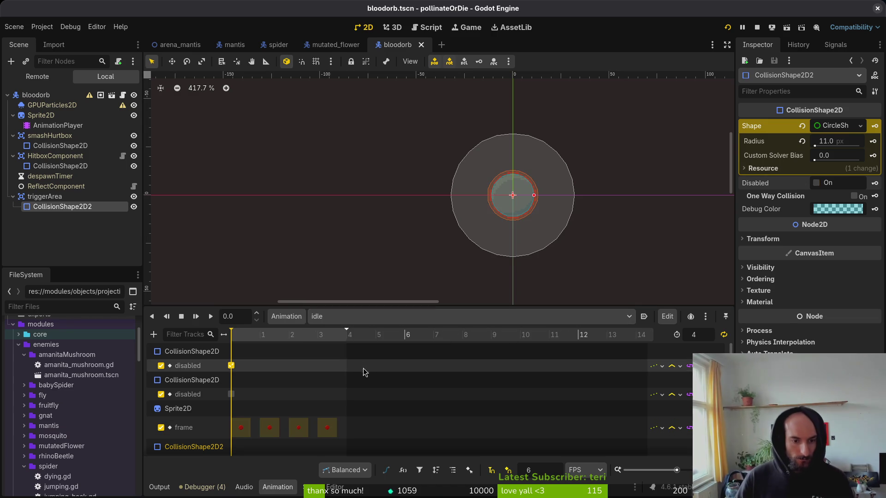
{"action": "left_click", "coordinate": [757, 27]}
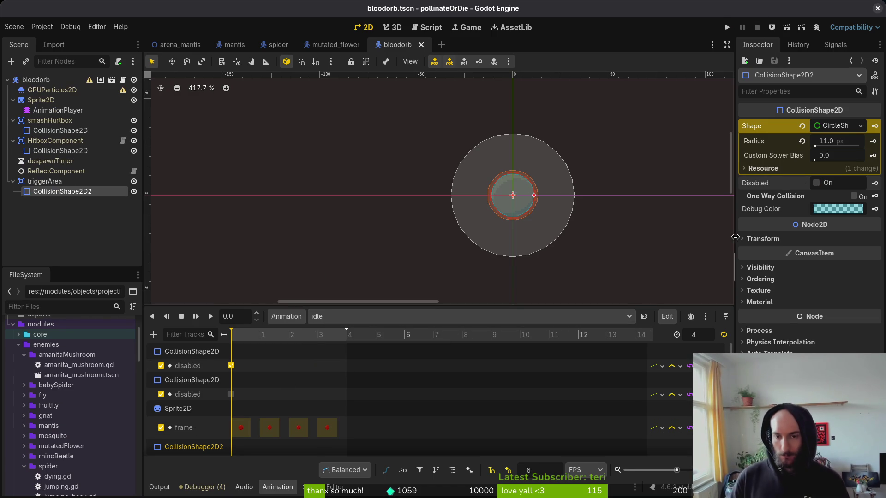
Step: Run the project, turn on collision display in debugging, and load the mantis level
{"action": "left_click", "coordinate": [726, 28]}
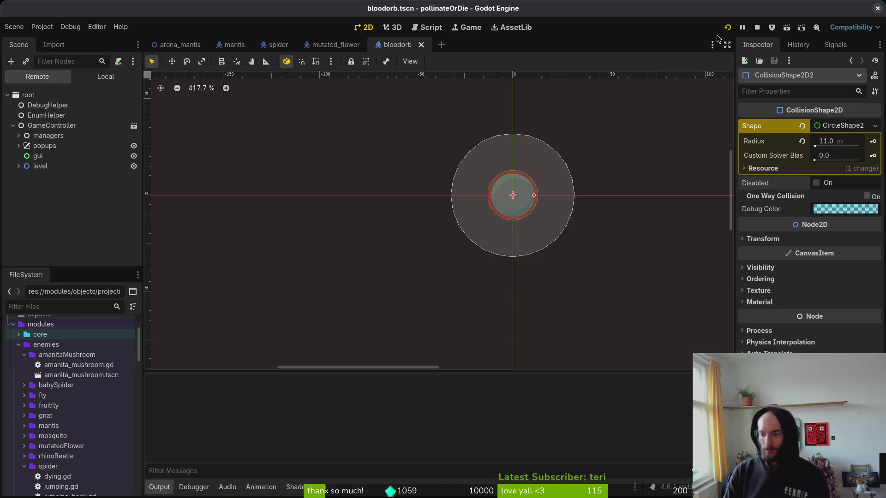
{"action": "key", "text": "Return"}
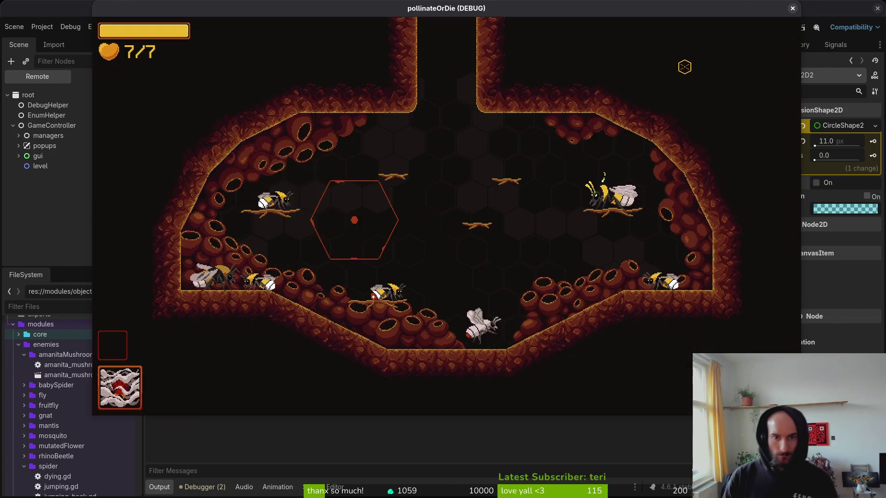
{"action": "key", "text": "Escape"}
{"action": "key", "text": "Down"}
{"action": "key", "text": "Return"}
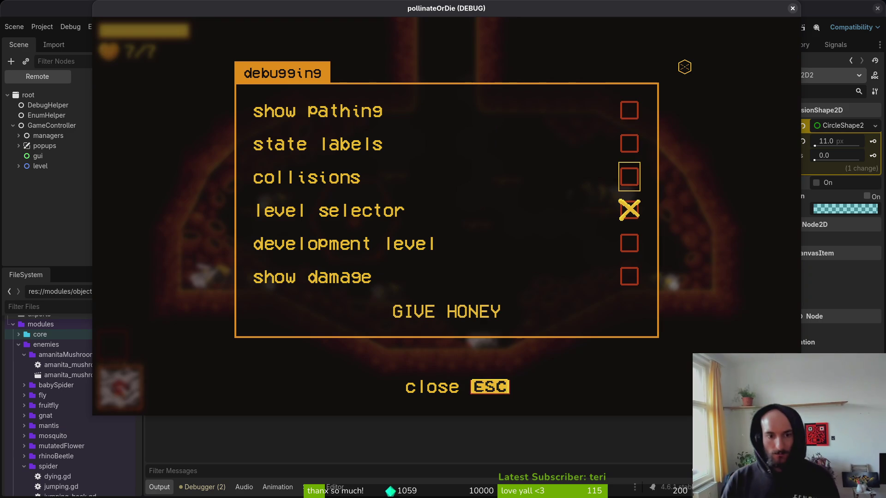
{"action": "key", "text": "Return"}
{"action": "key", "text": "Escape"}
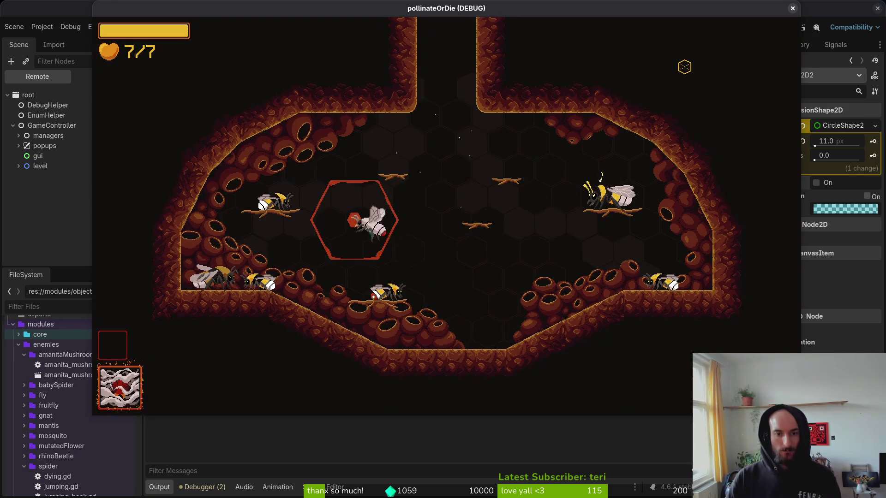
{"action": "key", "text": "F1"}
{"action": "key", "text": "Return"}
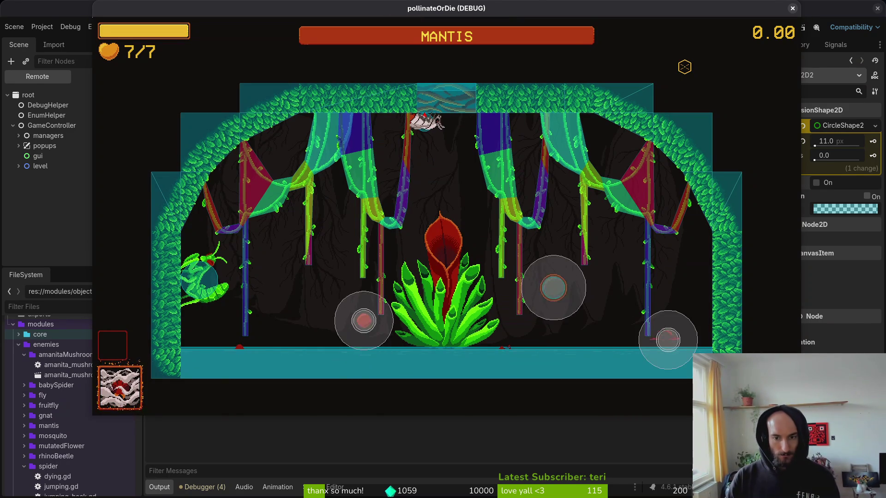
Step: Fly the bee around the plant and across the arena
{"action": "key", "text": "s"}
{"action": "key", "text": "d"}
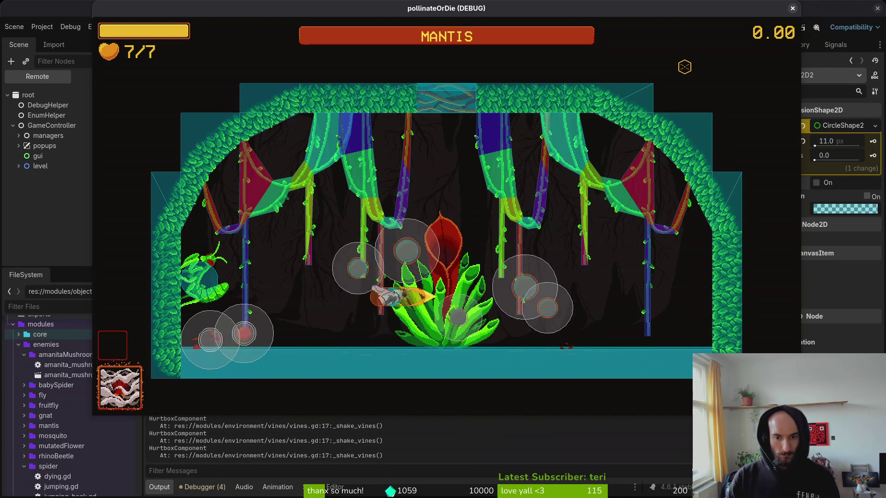
{"action": "key", "text": "w"}
{"action": "key", "text": "a"}
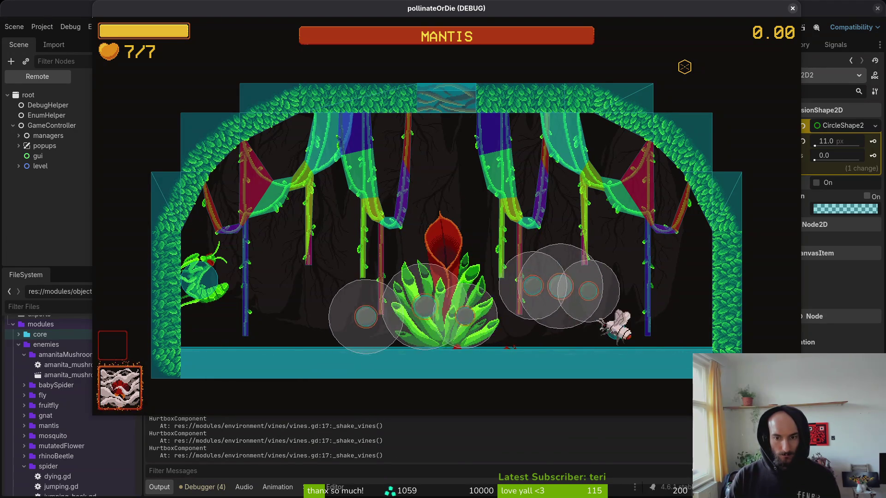
{"action": "key", "text": "a"}
{"action": "key", "text": "w"}
{"action": "key", "text": "s"}
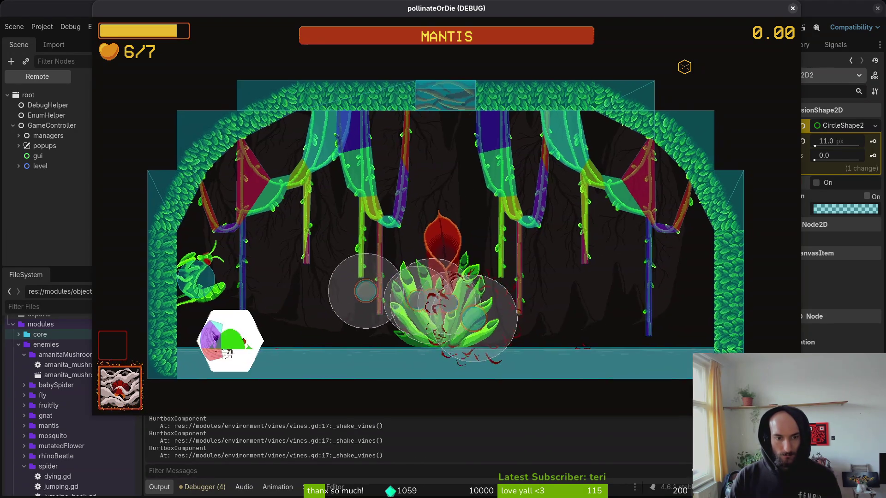
{"action": "key", "text": "w"}
{"action": "key", "text": "d"}
{"action": "key", "text": "d"}
Step: Keep flying the bee around the plant into the bursting blood orbs
{"action": "key", "text": "s"}
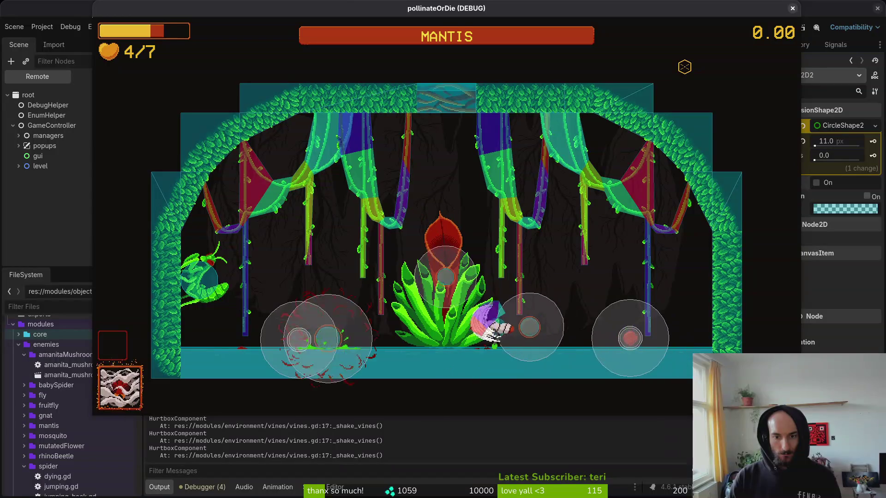
{"action": "key", "text": "a"}
{"action": "key", "text": "a"}
{"action": "key", "text": "d"}
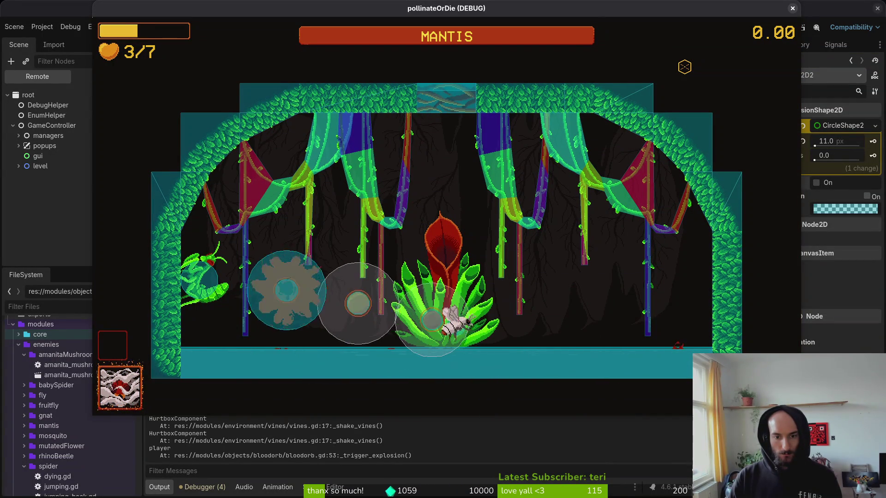
{"action": "key", "text": "d"}
{"action": "key", "text": "a"}
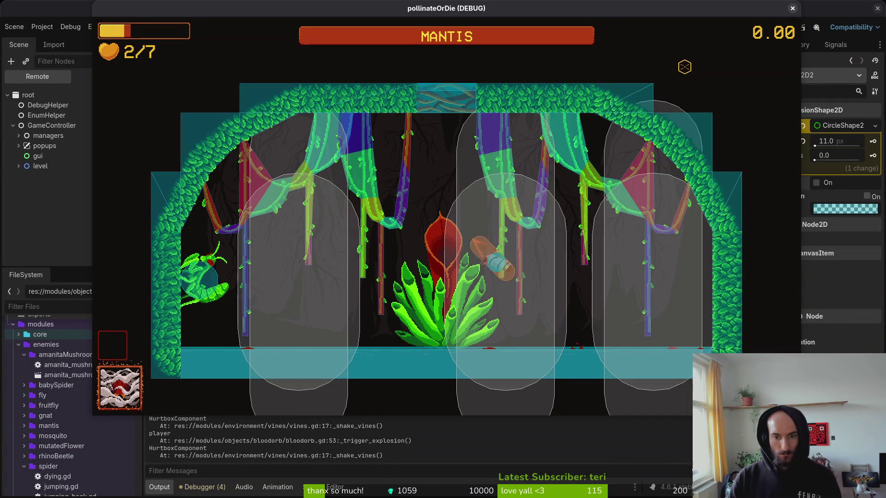
{"action": "key", "text": "a"}
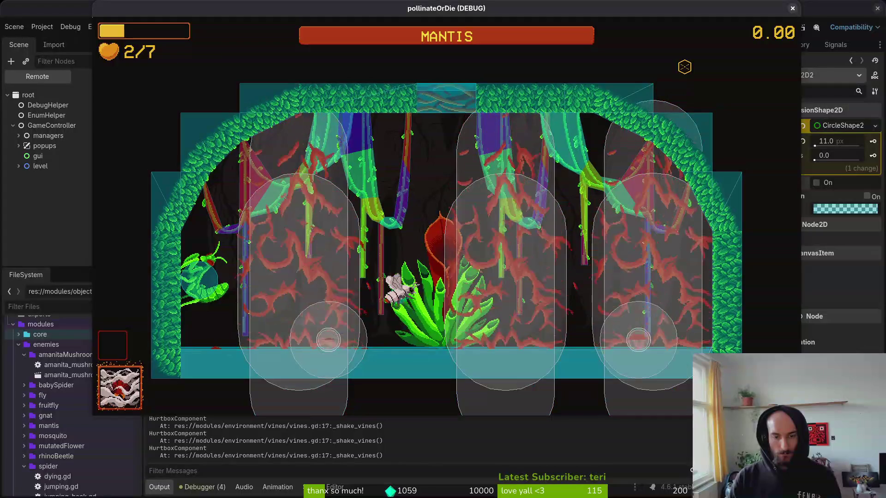
{"action": "key", "text": "d"}
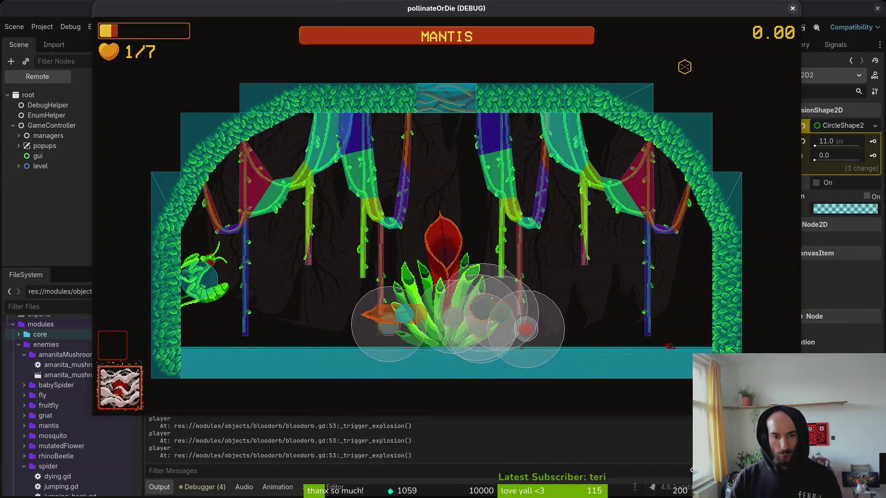
{"action": "key", "text": "a"}
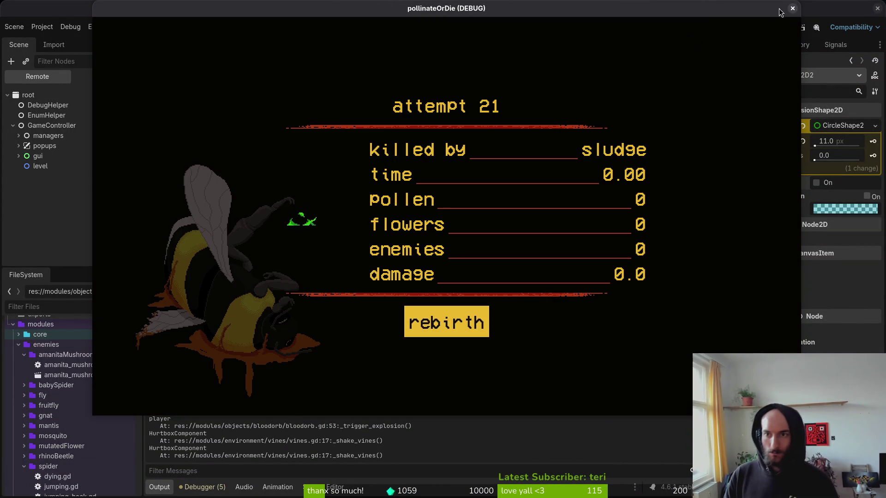
Step: Close the game window, collapse the bloodorb tree nodes, and switch to Aseprite
{"action": "left_click", "coordinate": [793, 8]}
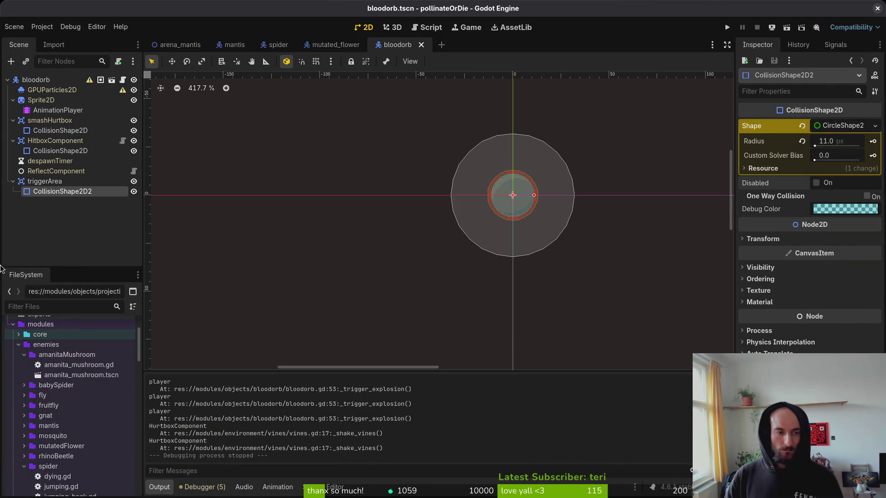
{"action": "left_click", "coordinate": [14, 182]}
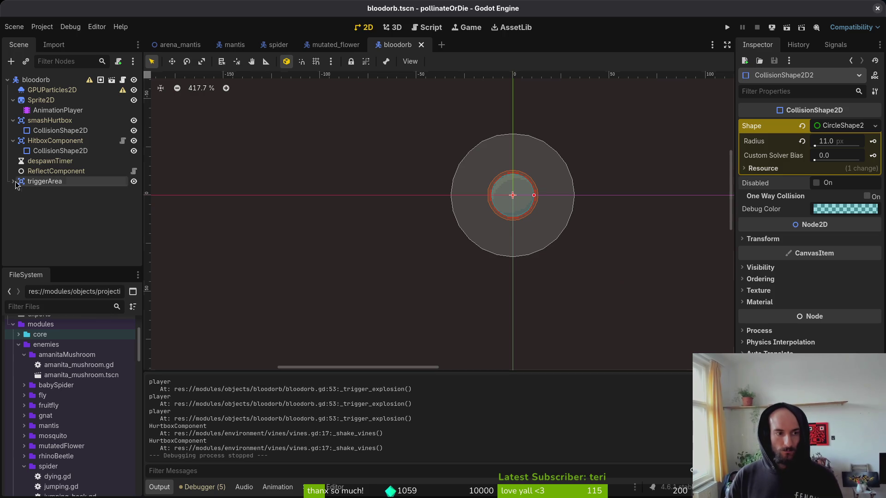
{"action": "left_click", "coordinate": [13, 120]}
{"action": "left_click", "coordinate": [13, 130]}
{"action": "left_click", "coordinate": [13, 100]}
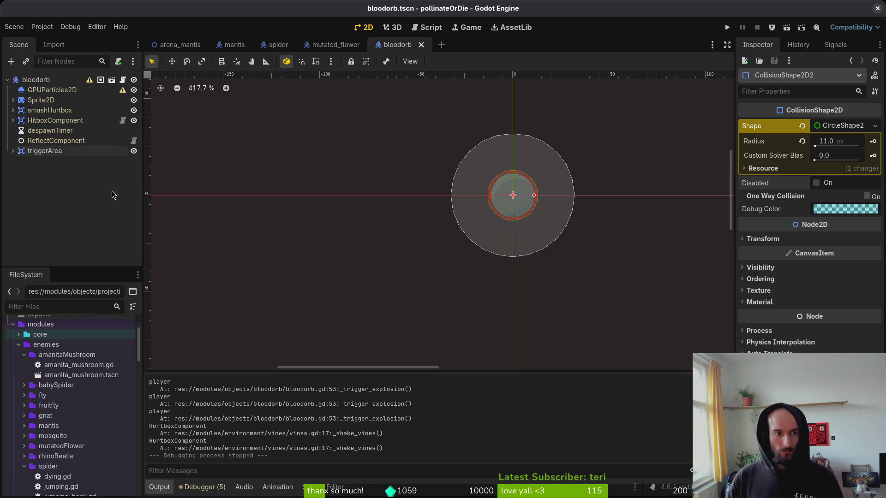
{"action": "key", "text": "alt+Tab"}
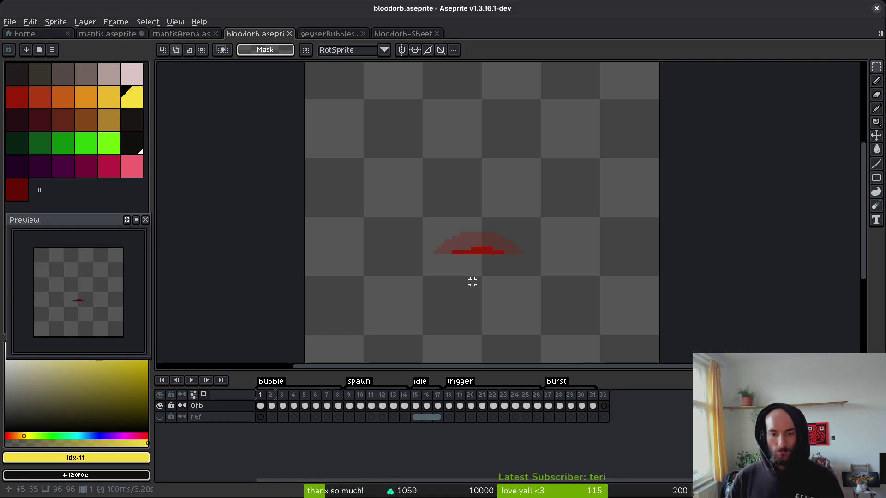
Step: Export the bloodorb animation as a sprite sheet, overwriting art/objects/bloodorb-Sheet.png
{"action": "key", "text": "ctrl+e"}
{"action": "left_click", "coordinate": [284, 163]}
{"action": "key", "text": "ctrl+alt+shift+s"}
{"action": "left_click", "coordinate": [223, 42]}
{"action": "left_click", "coordinate": [235, 56]}
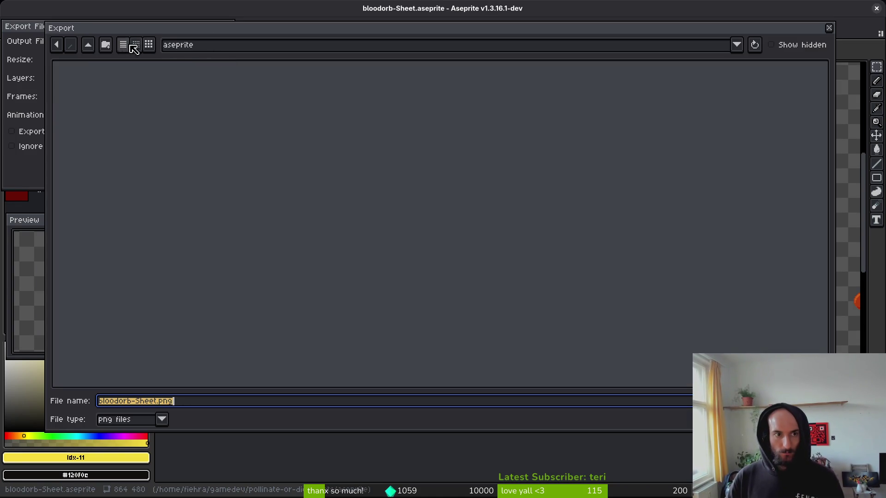
{"action": "left_click", "coordinate": [90, 46]}
{"action": "double_click", "coordinate": [95, 88]}
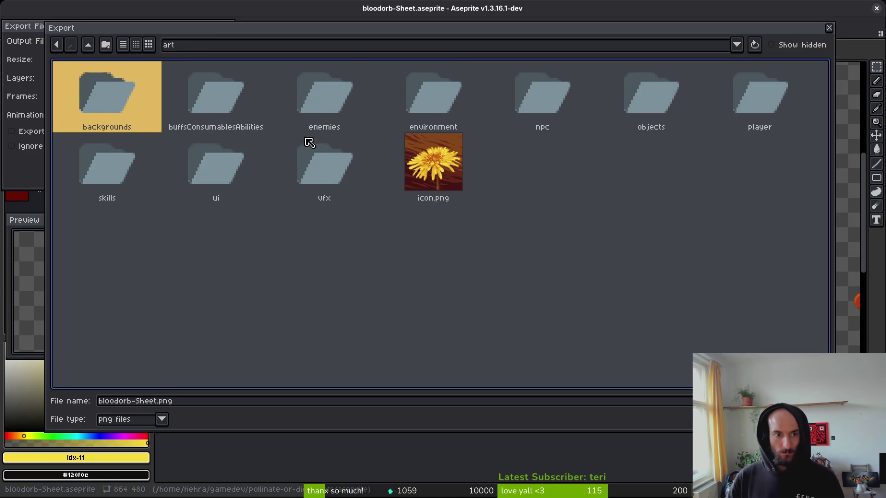
{"action": "double_click", "coordinate": [636, 110]}
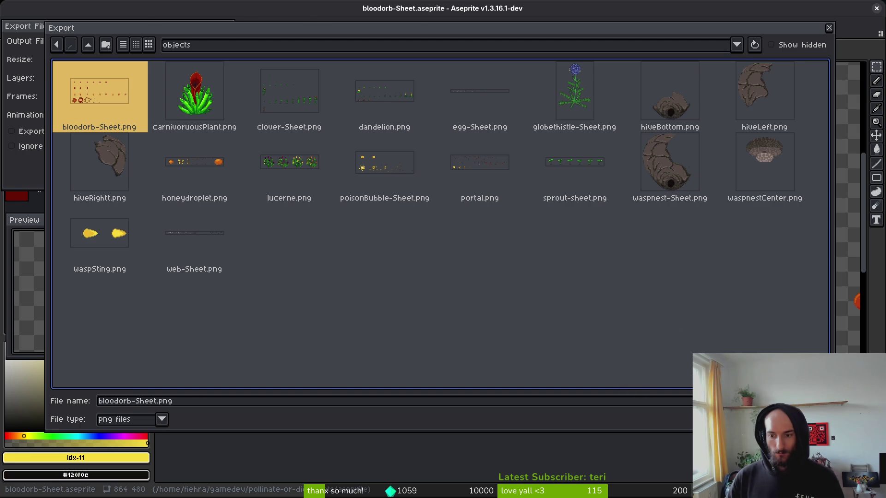
{"action": "key", "text": "Return"}
{"action": "left_click", "coordinate": [434, 280]}
{"action": "left_click", "coordinate": [137, 166]}
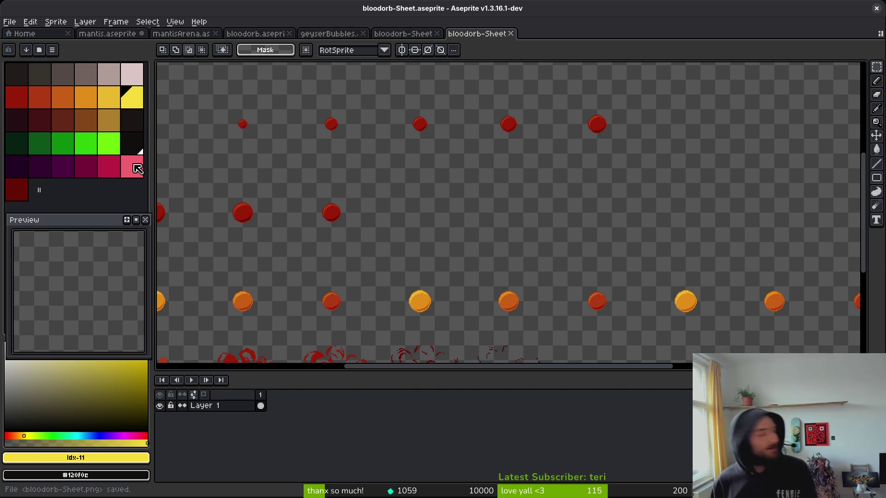
Step: Run the game from Godot and load the mantis level through the level selector
{"action": "key", "text": "alt+Tab"}
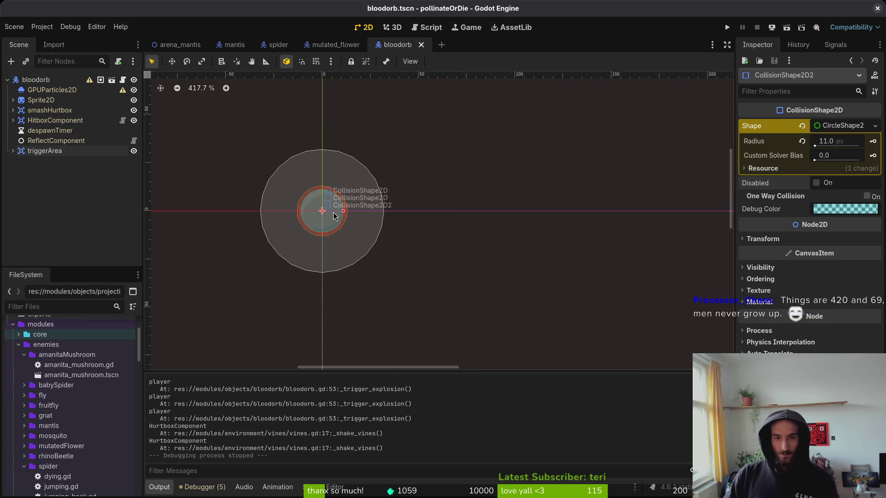
{"action": "key", "text": "F5"}
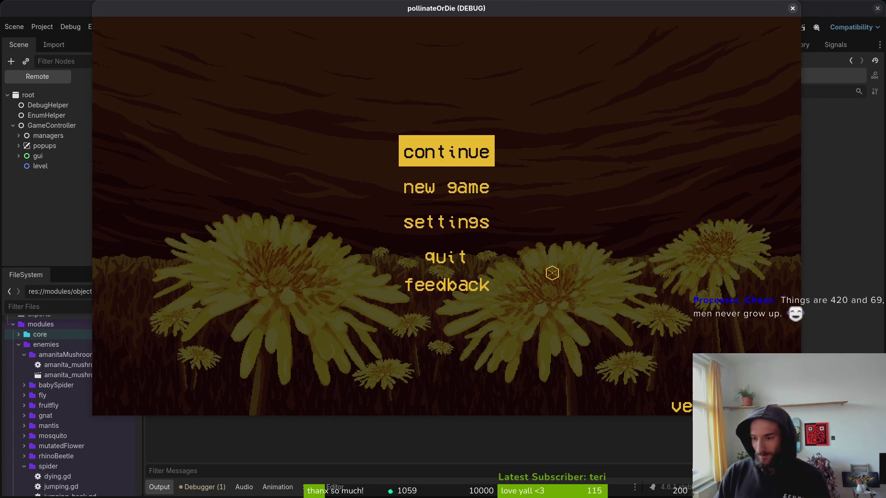
{"action": "key", "text": "Return"}
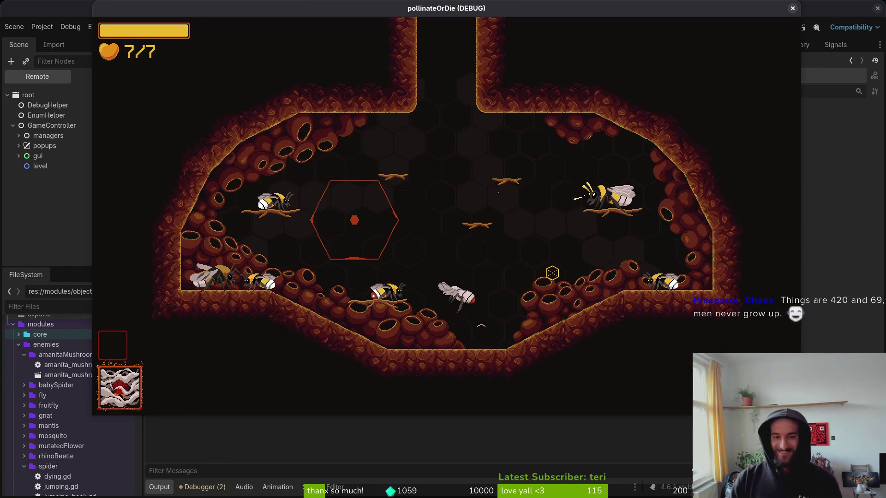
{"action": "key", "text": "F1"}
{"action": "key", "text": "Down"}
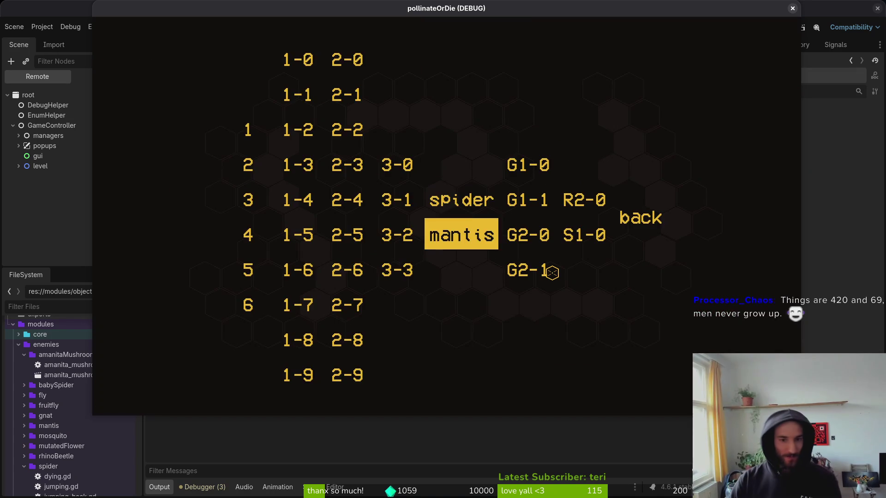
{"action": "key", "text": "Return"}
Step: Fly the player around to watch the red orbs spawn, then pause and close the game
{"action": "key", "text": "w"}
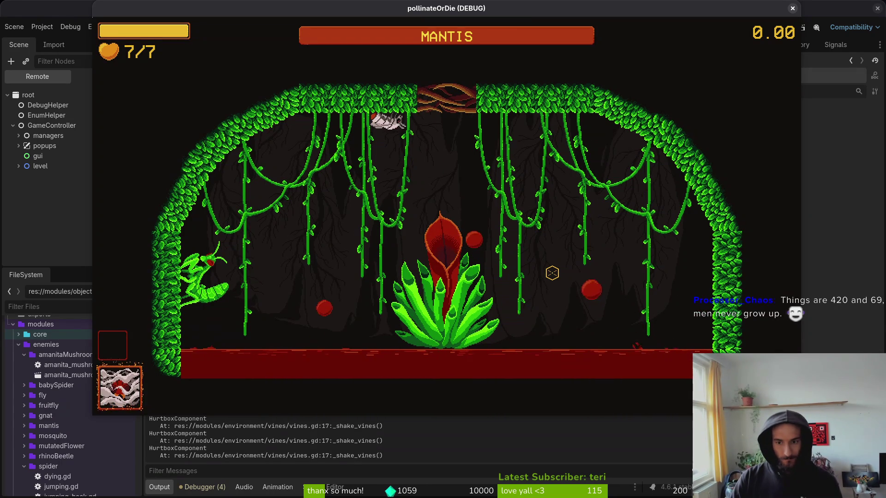
{"action": "key", "text": "s"}
{"action": "key", "text": "a"}
{"action": "key", "text": "d"}
{"action": "key", "text": "w"}
{"action": "key", "text": "a"}
{"action": "key", "text": "Escape"}
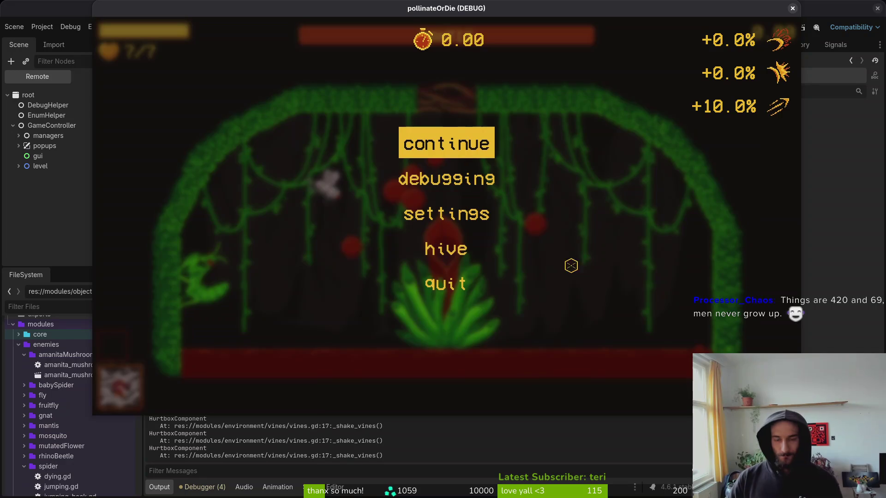
{"action": "left_click", "coordinate": [793, 9]}
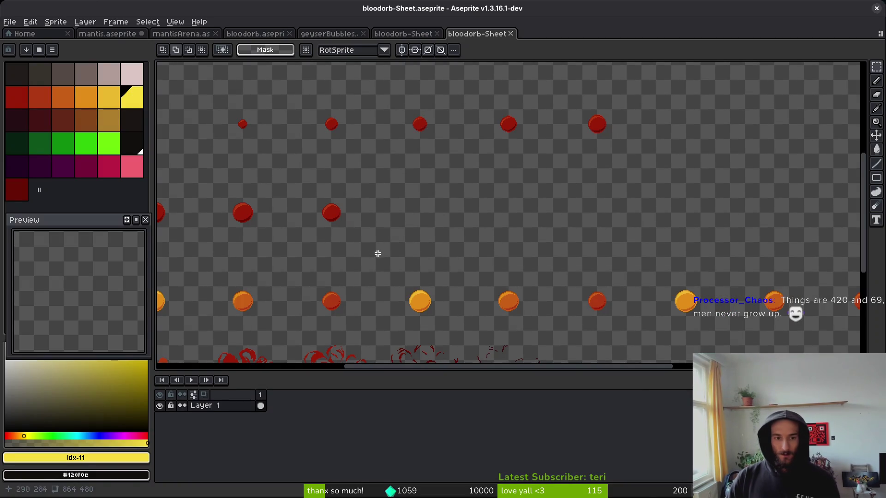
Step: Close both exported bloodorb-Sheet tabs and return to frame 1 of the bloodorb animation
{"action": "left_click", "coordinate": [408, 34]}
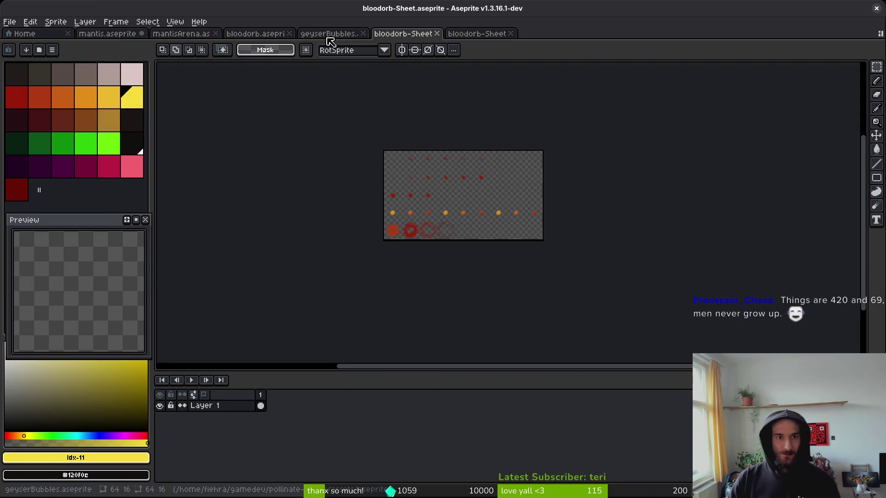
{"action": "left_click", "coordinate": [328, 36]}
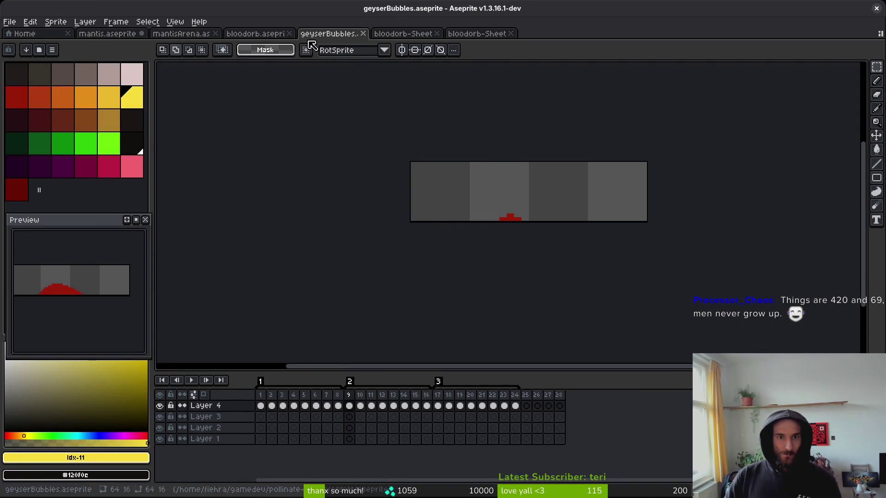
{"action": "left_click", "coordinate": [406, 34]}
{"action": "middle_click", "coordinate": [410, 36]}
{"action": "middle_click", "coordinate": [410, 37]}
{"action": "left_click", "coordinate": [268, 32]}
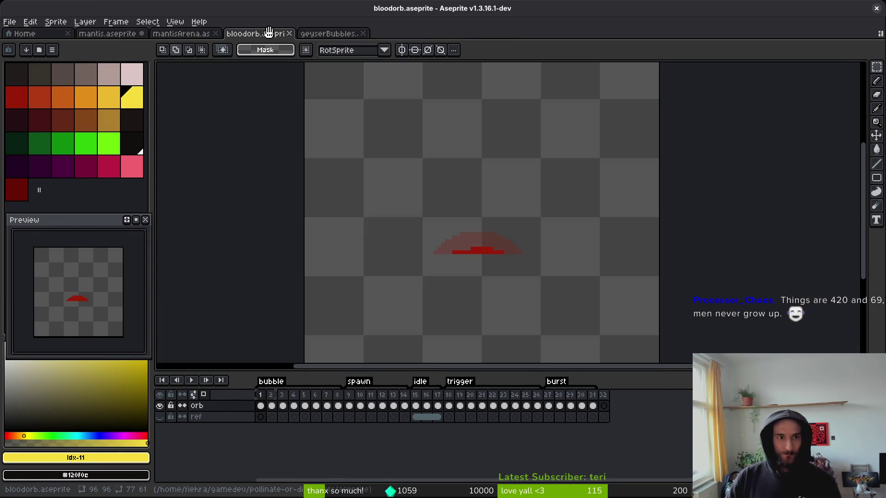
{"action": "left_click_drag", "start_coordinate": [504, 307], "coordinate": [511, 284]}
{"action": "key", "text": "Right"}
{"action": "key", "text": "Right"}
{"action": "key", "text": "Right"}
{"action": "key", "text": "Left"}
{"action": "key", "text": "Left"}
{"action": "key", "text": "Left"}
Step: Draw a yellow horizontal ground line on the ref layer and select ref frames 1–8
{"action": "key", "text": "m"}
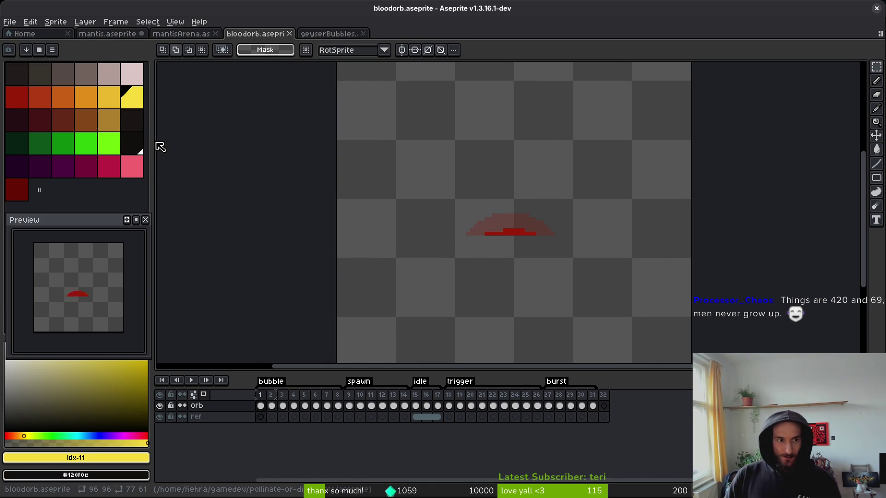
{"action": "scroll", "coordinate": [559, 265], "scroll_direction": "up", "scroll_amount": 2}
{"action": "key", "text": "l"}
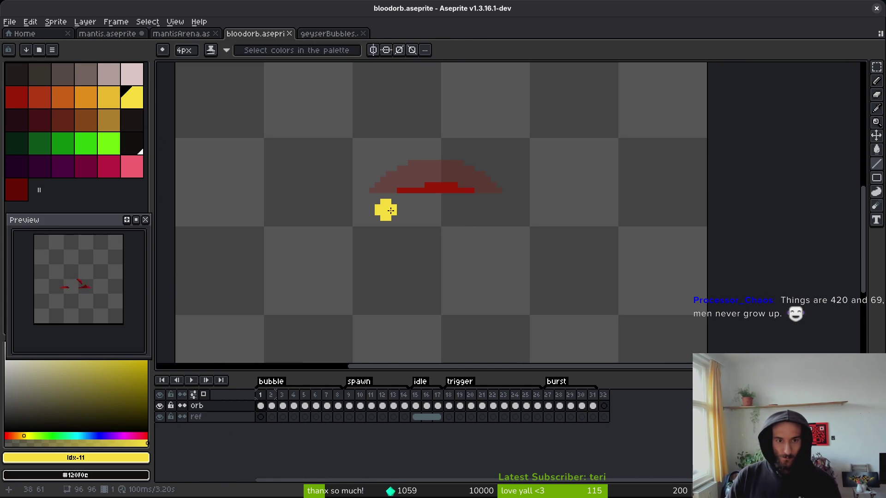
{"action": "key", "text": "Down"}
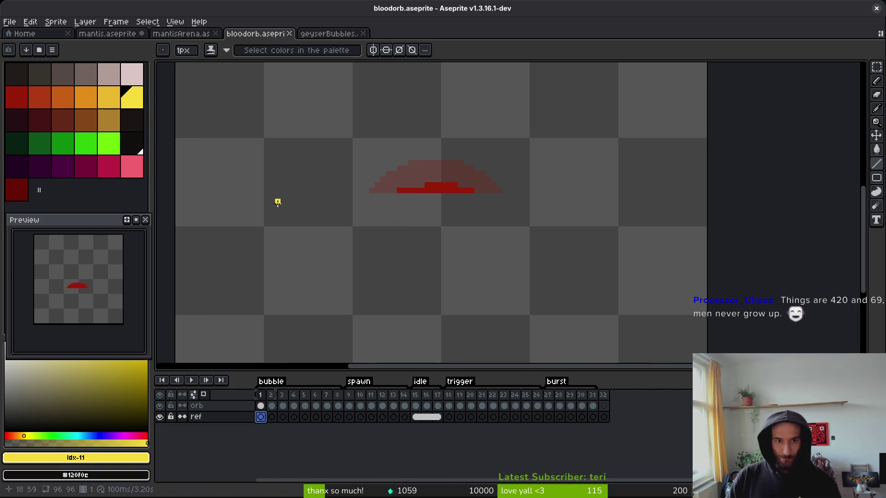
{"action": "mouse_move", "coordinate": [615, 197]}
{"action": "left_mouse_down"}
{"action": "mouse_move", "coordinate": [231, 184]}
{"action": "mouse_move", "coordinate": [204, 196]}
{"action": "left_mouse_up"}
{"action": "left_click_drag", "start_coordinate": [260, 417], "coordinate": [338, 418]}
{"action": "right_click", "coordinate": [267, 419]}
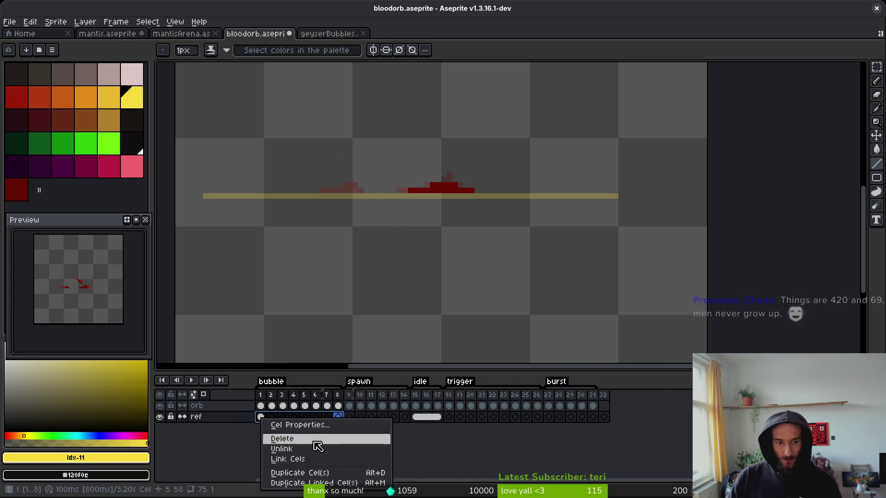
Step: Link the ref cels so the ground line appears on frames 1–8
{"action": "left_click", "coordinate": [340, 456]}
{"action": "left_click", "coordinate": [261, 406]}
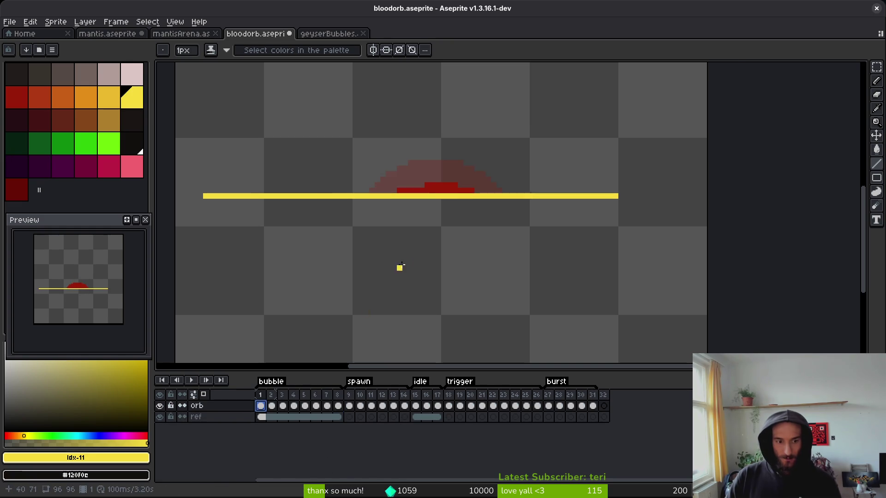
{"action": "scroll", "coordinate": [480, 239], "scroll_direction": "down", "scroll_amount": 1}
{"action": "scroll", "coordinate": [489, 241], "scroll_direction": "down", "scroll_amount": 1}
Step: Review the bubble-to-orb frames, then extend the spawn tag back over the bubble frames
{"action": "key", "text": "Right"}
{"action": "key", "text": "Right"}
{"action": "key", "text": "Right"}
{"action": "key", "text": "Right"}
{"action": "key", "text": "Right"}
{"action": "key", "text": "Right"}
{"action": "key", "text": "Left"}
{"action": "key", "text": "Right"}
{"action": "key", "text": "Left"}
{"action": "key", "text": "Right"}
{"action": "key", "text": "Left"}
{"action": "key", "text": "Left"}
{"action": "key", "text": "Left"}
{"action": "key", "text": "Right"}
{"action": "key", "text": "Right"}
{"action": "key", "text": "Right"}
{"action": "key", "text": "Right"}
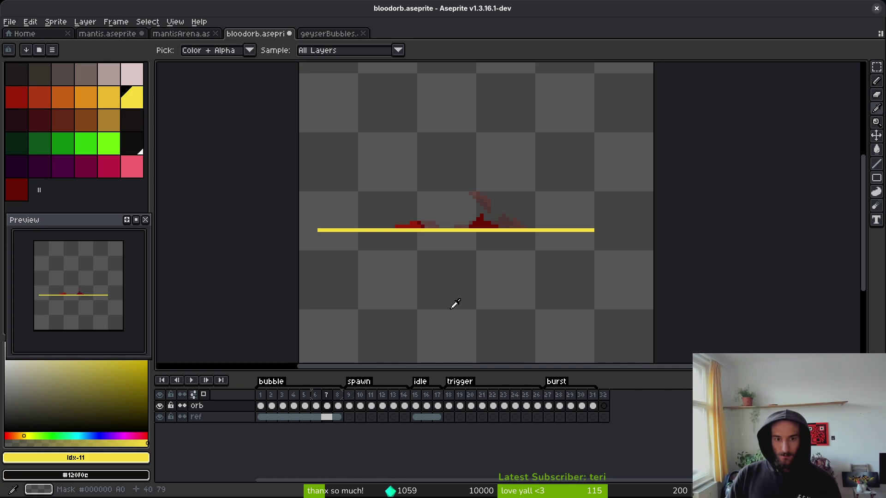
{"action": "key", "text": "Right"}
{"action": "key", "text": "Right"}
{"action": "key", "text": "Right"}
{"action": "key", "text": "Right"}
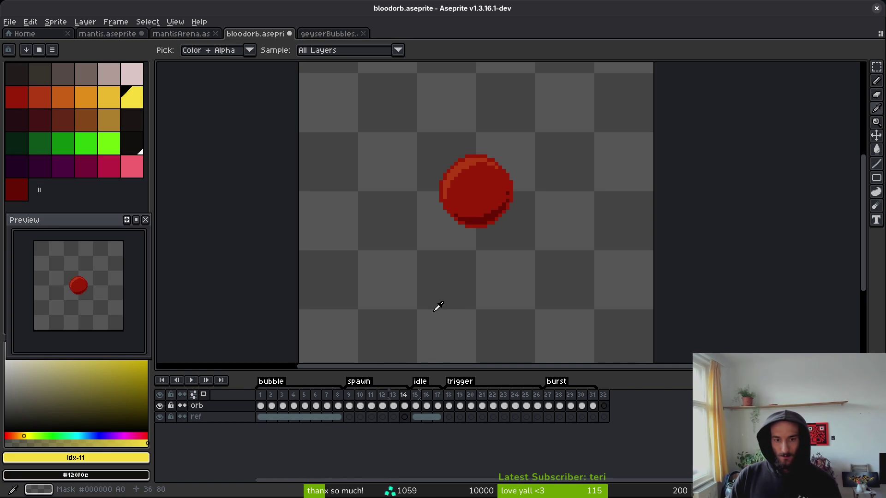
{"action": "key", "text": "Left"}
{"action": "key", "text": "Left"}
{"action": "key", "text": "Left"}
{"action": "key", "text": "Right"}
{"action": "key", "text": "Right"}
{"action": "key", "text": "Right"}
{"action": "key", "text": "Left"}
{"action": "left_click_drag", "start_coordinate": [341, 386], "coordinate": [292, 391]}
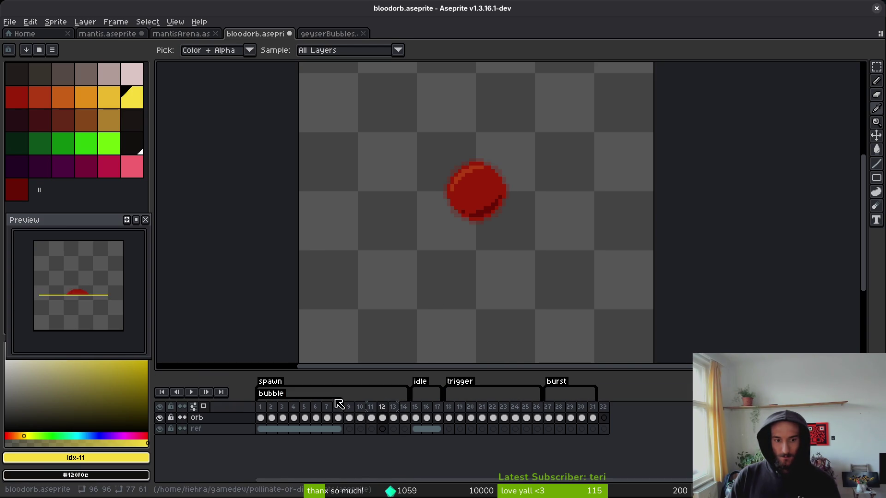
{"action": "right_click", "coordinate": [283, 395]}
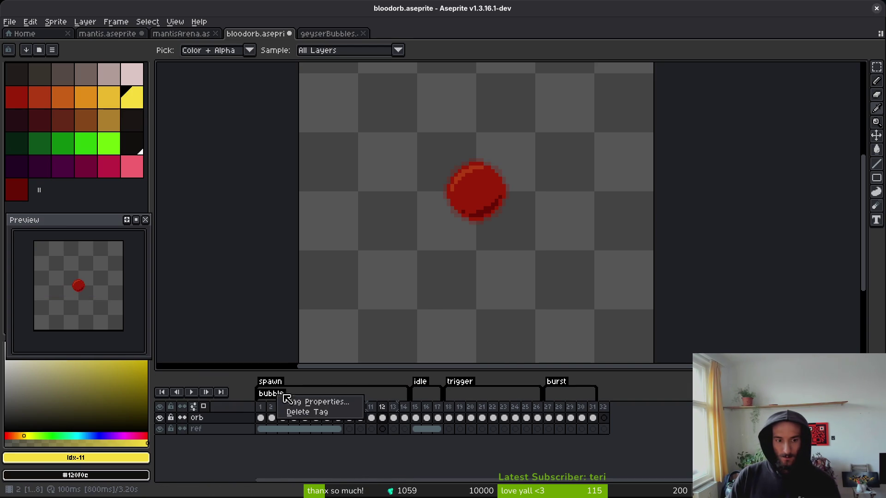
Step: Delete the bubble tag and play back the animation to review it
{"action": "left_click", "coordinate": [320, 413]}
{"action": "left_click", "coordinate": [365, 412]}
{"action": "left_click", "coordinate": [368, 416]}
{"action": "key", "text": "Return"}
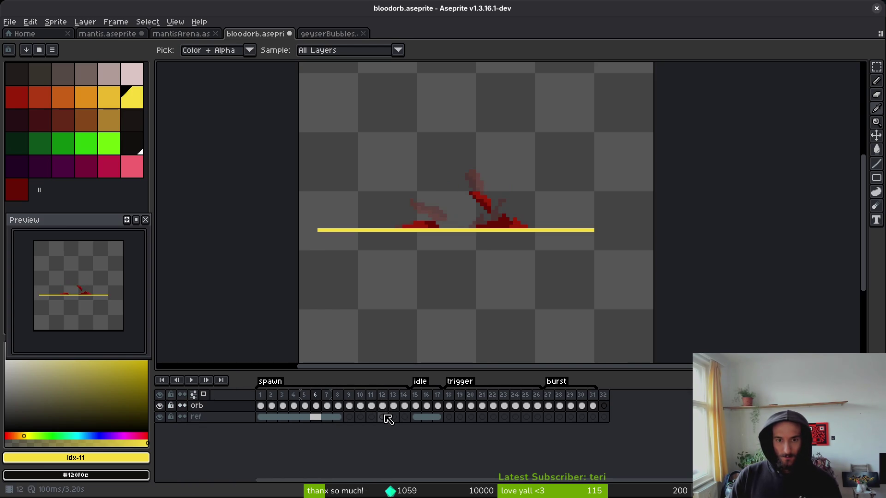
{"action": "key", "text": "b"}
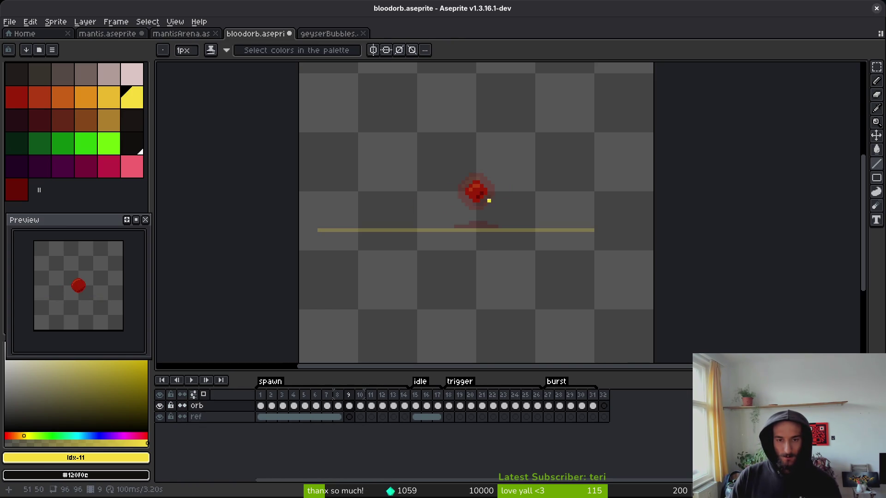
{"action": "key", "text": "m"}
Step: Select the full-size orb on the later frames and compare the frame 5–6 splashes
{"action": "left_click_drag", "start_coordinate": [438, 142], "coordinate": [537, 211]}
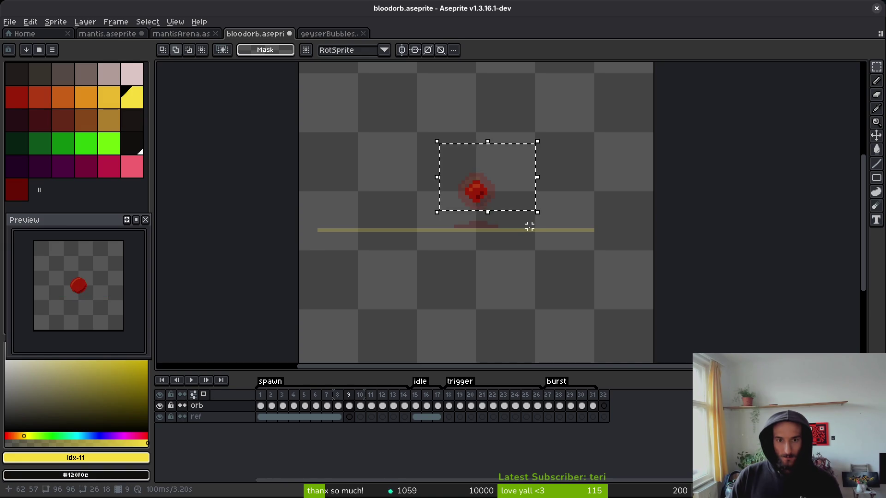
{"action": "left_click", "coordinate": [337, 406]}
{"action": "left_click", "coordinate": [372, 398]}
{"action": "left_click_drag", "start_coordinate": [386, 131], "coordinate": [556, 234]}
{"action": "left_click", "coordinate": [341, 407]}
{"action": "left_click", "coordinate": [437, 292]}
{"action": "left_click_drag", "start_coordinate": [448, 164], "coordinate": [530, 213]}
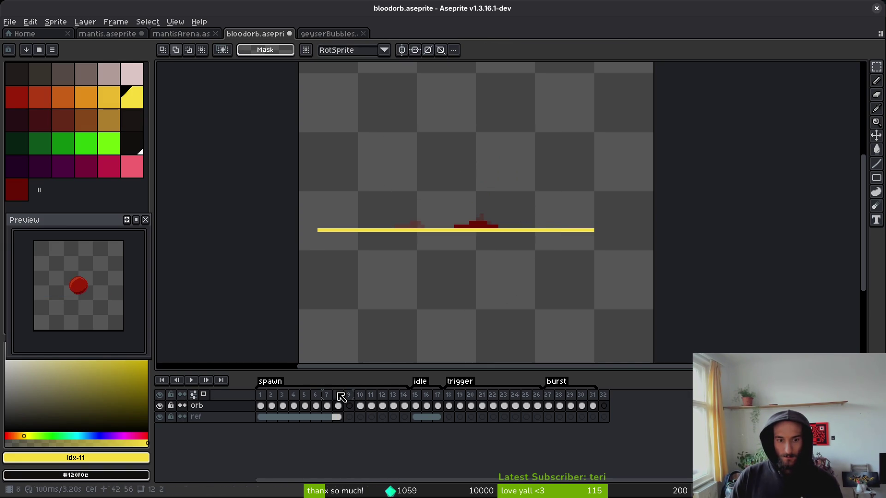
{"action": "left_click", "coordinate": [318, 408]}
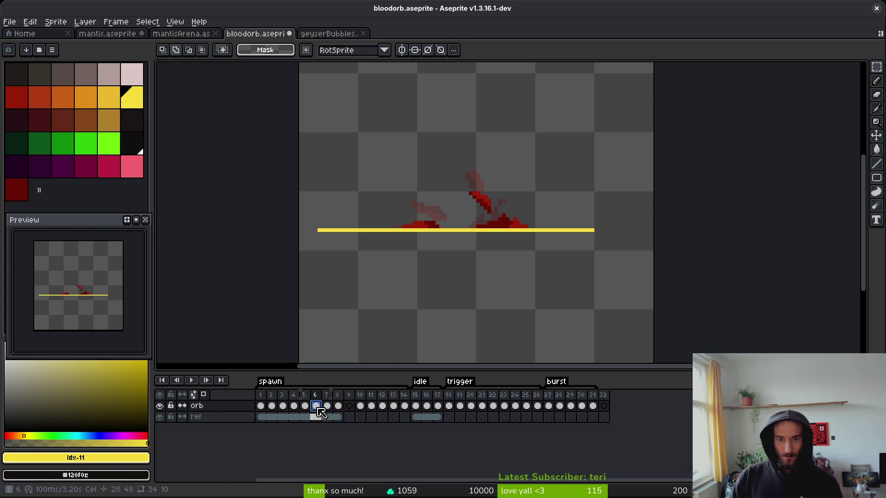
{"action": "left_click", "coordinate": [304, 407]}
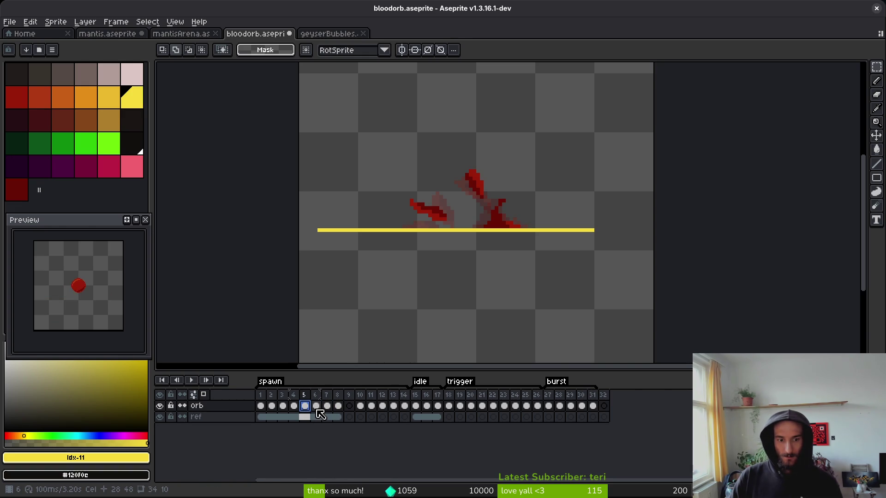
{"action": "left_click", "coordinate": [317, 409]}
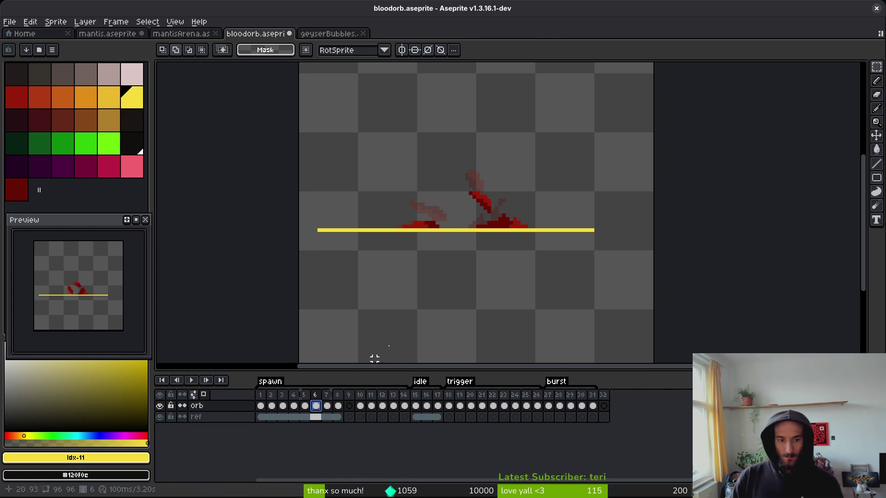
Step: Paste the orb onto frames 6 and 7 and clear the extra orbs from frames 10 and 11
{"action": "key", "text": "ctrl+v"}
{"action": "left_click", "coordinate": [360, 406]}
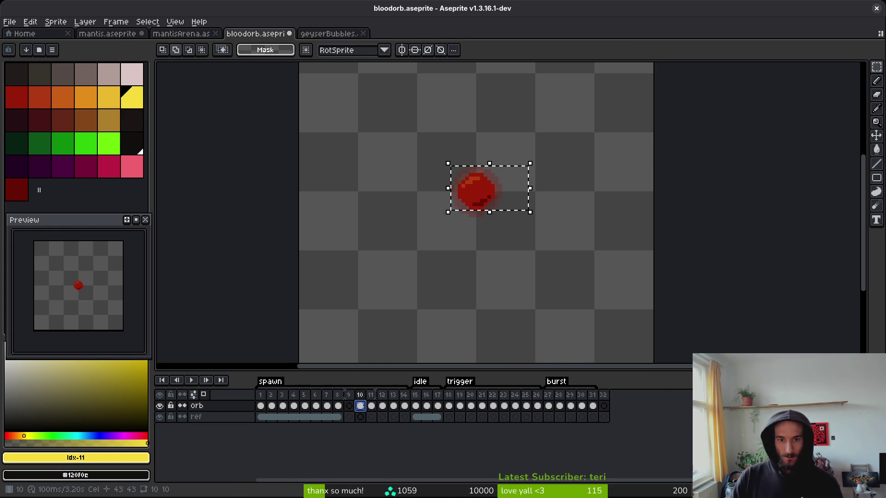
{"action": "key", "text": "Delete"}
{"action": "left_click", "coordinate": [326, 417]}
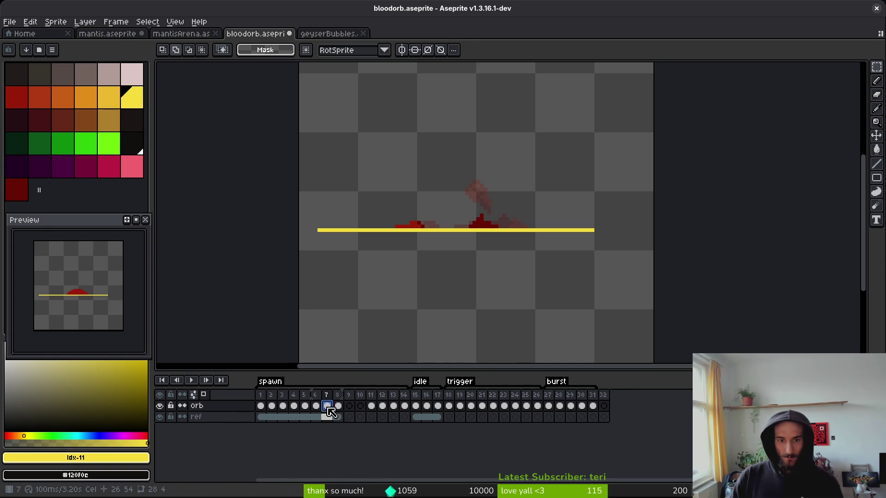
{"action": "key", "text": "ctrl+v"}
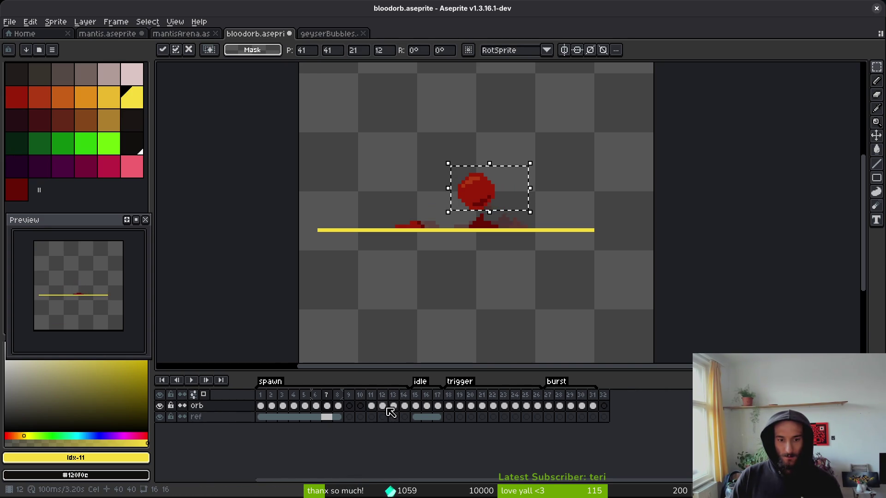
{"action": "left_click", "coordinate": [376, 407]}
{"action": "left_click_drag", "start_coordinate": [415, 118], "coordinate": [593, 270]}
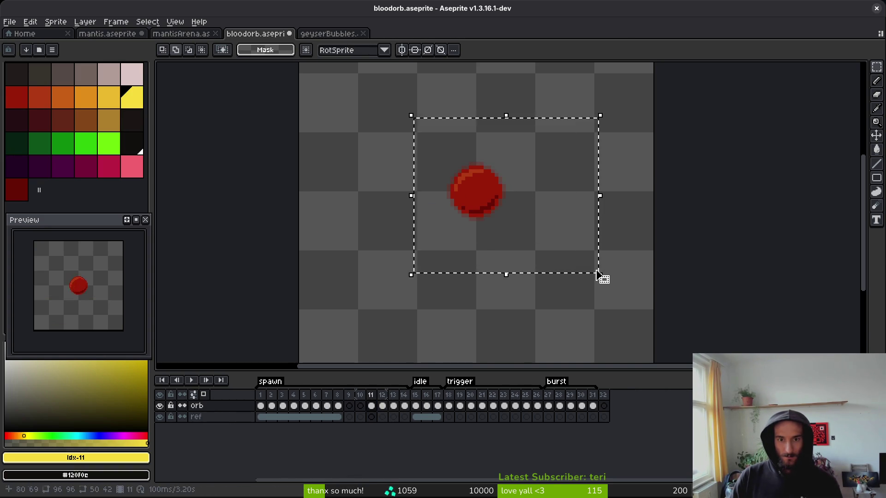
{"action": "key", "text": "Delete"}
Step: Paste the bright orb onto frame 8 and delete frames 9–11, leaving 29 frames
{"action": "left_click", "coordinate": [327, 406]}
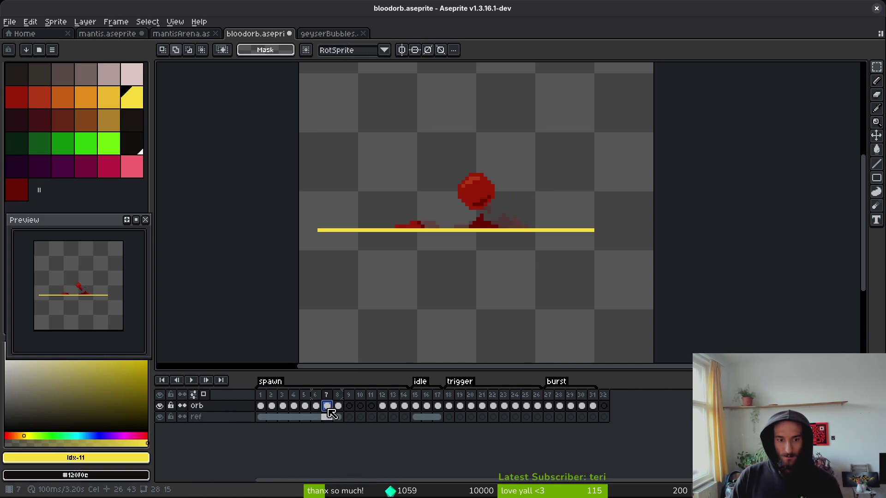
{"action": "left_click", "coordinate": [337, 406]}
{"action": "key", "text": "ctrl+v"}
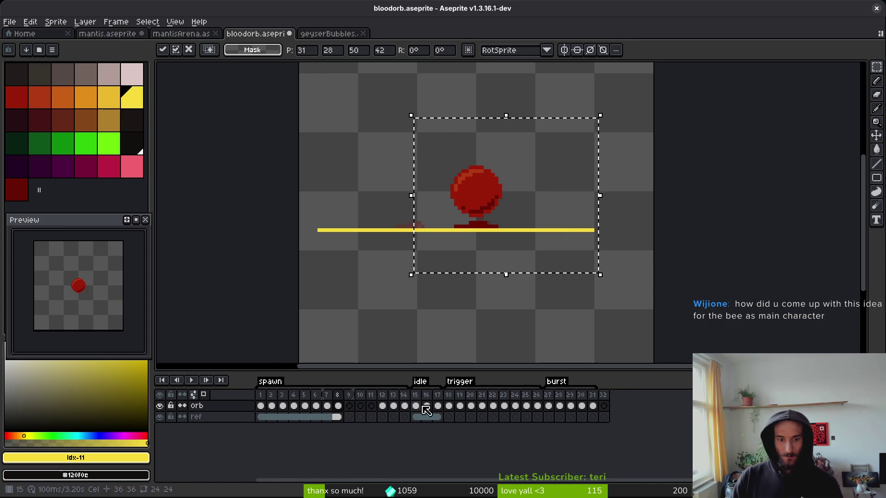
{"action": "mouse_move", "coordinate": [383, 406]}
{"action": "left_mouse_down"}
{"action": "mouse_move", "coordinate": [394, 407]}
{"action": "mouse_move", "coordinate": [350, 396]}
{"action": "mouse_move", "coordinate": [367, 396]}
{"action": "left_mouse_up"}
{"action": "key", "text": "alt+Delete"}
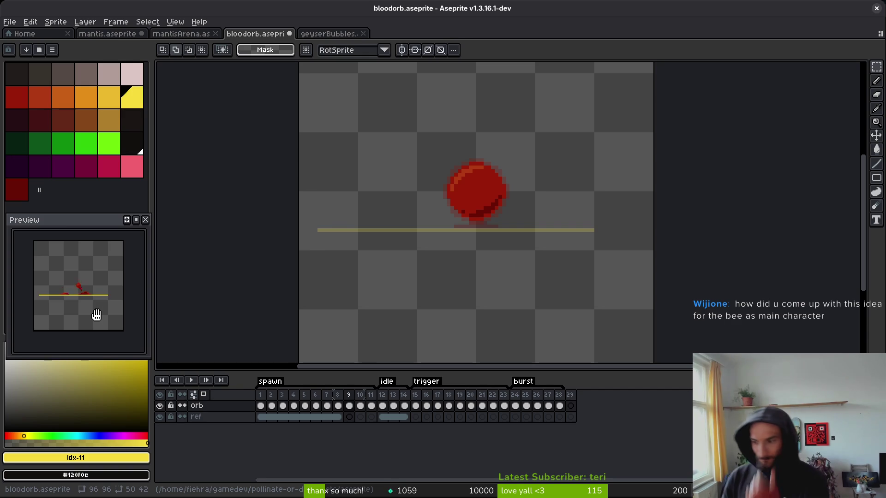
{"action": "key", "text": "alt+Tab"}
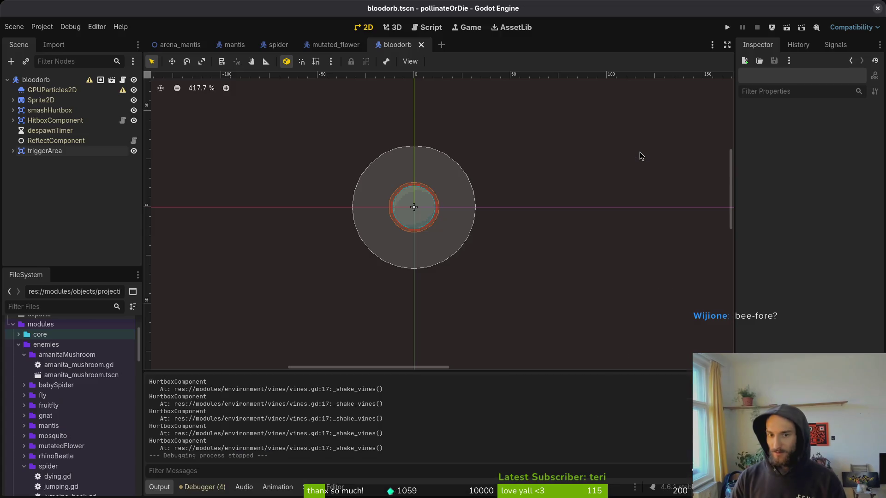
Step: Open the developer's itch.io page, launch the honey game, and exit fullscreen
{"action": "key", "text": "alt+Tab"}
{"action": "key", "text": "Down"}
{"action": "key", "text": "Down"}
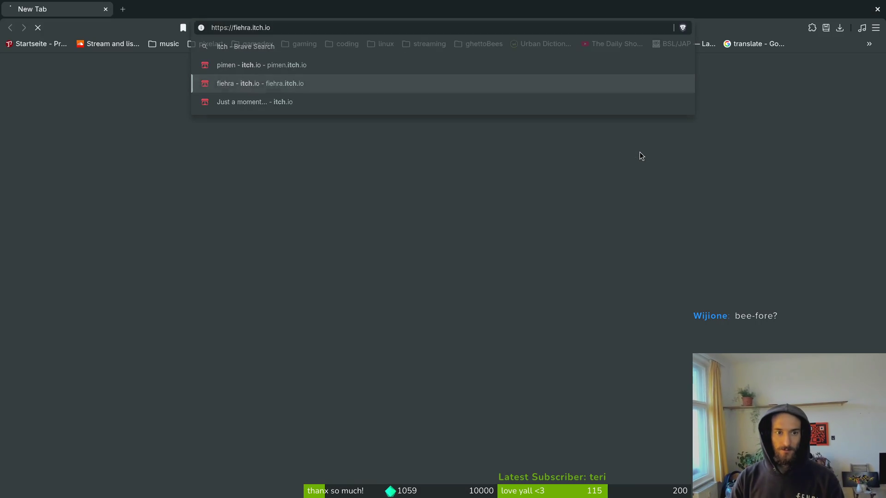
{"action": "key", "text": "Return"}
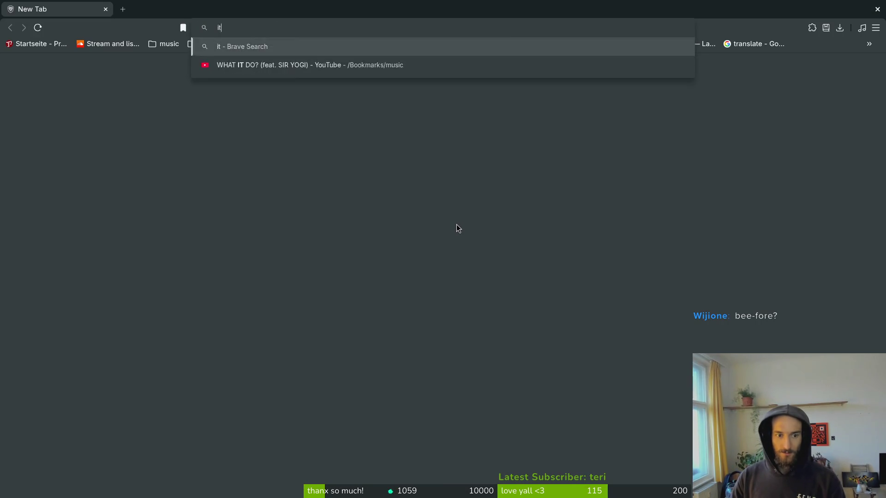
{"action": "left_click", "coordinate": [615, 276]}
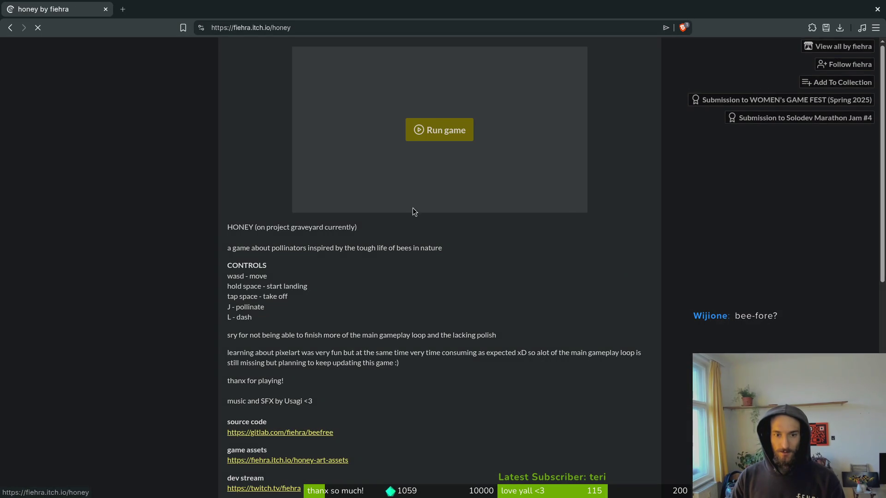
{"action": "left_click", "coordinate": [579, 206]}
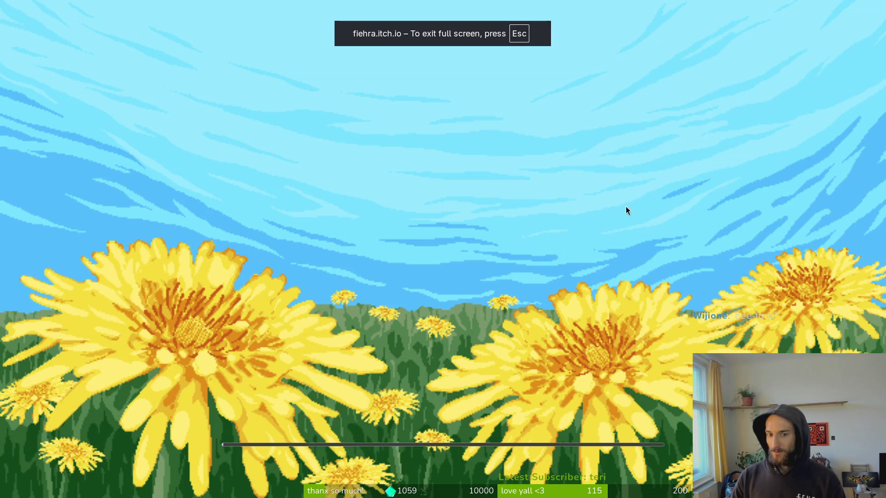
{"action": "key", "text": "Escape"}
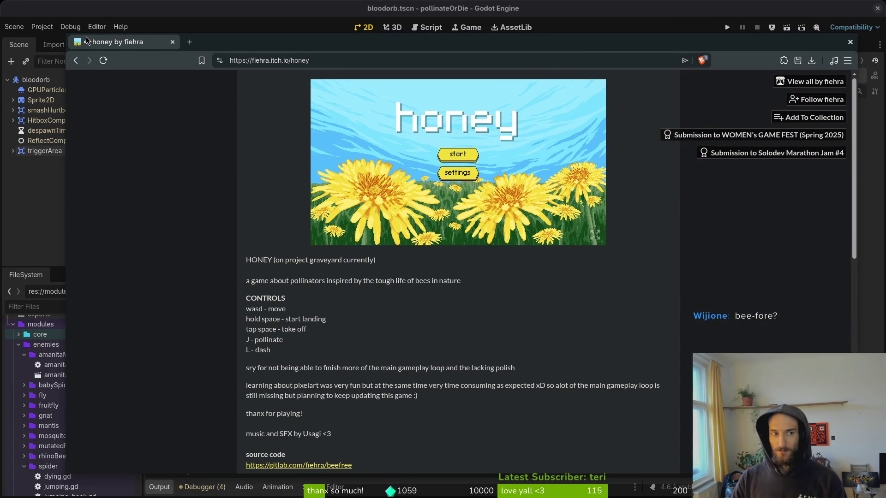
Step: Start a new honey game and fly the bee right to land on a dandelion
{"action": "left_click", "coordinate": [452, 154]}
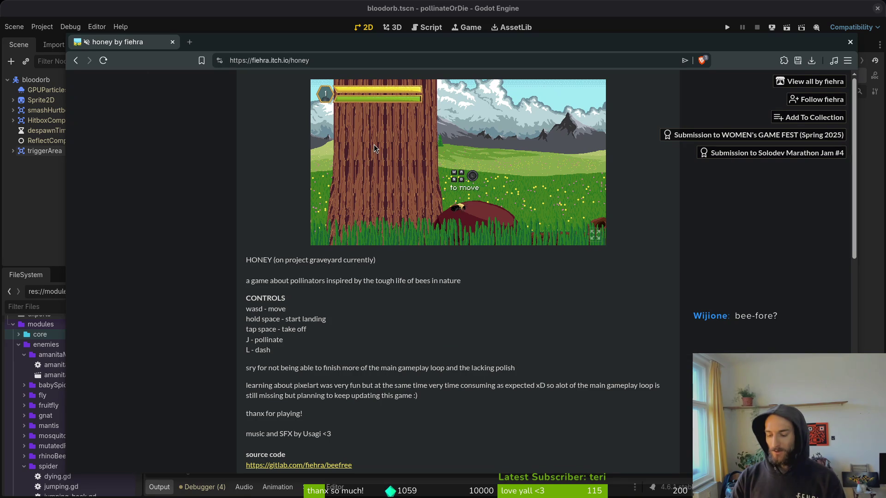
{"action": "key", "text": "space"}
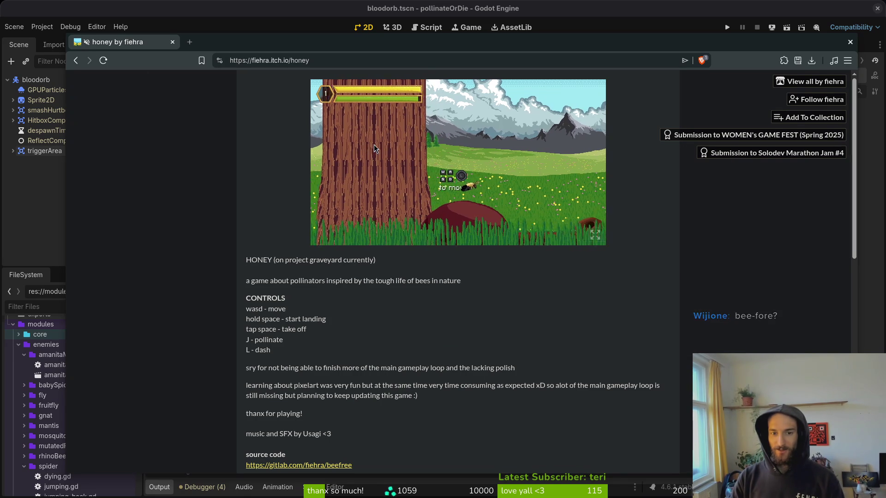
{"action": "key", "text": "d"}
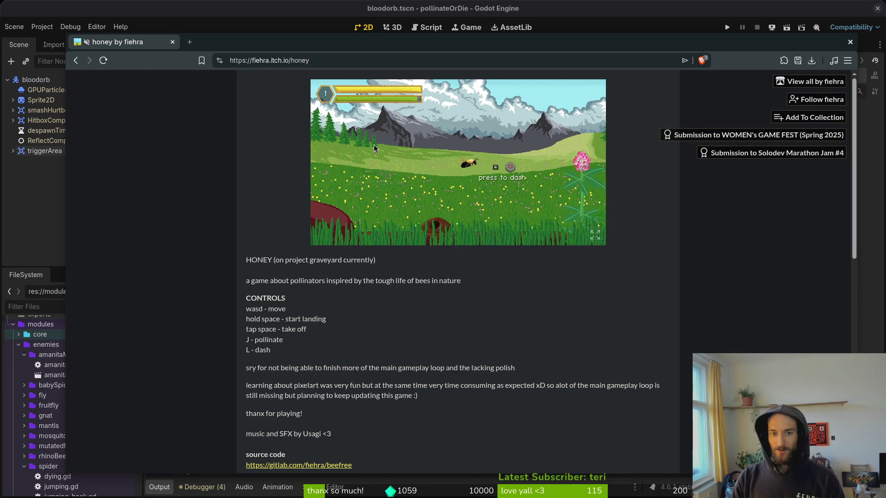
{"action": "key", "text": "s"}
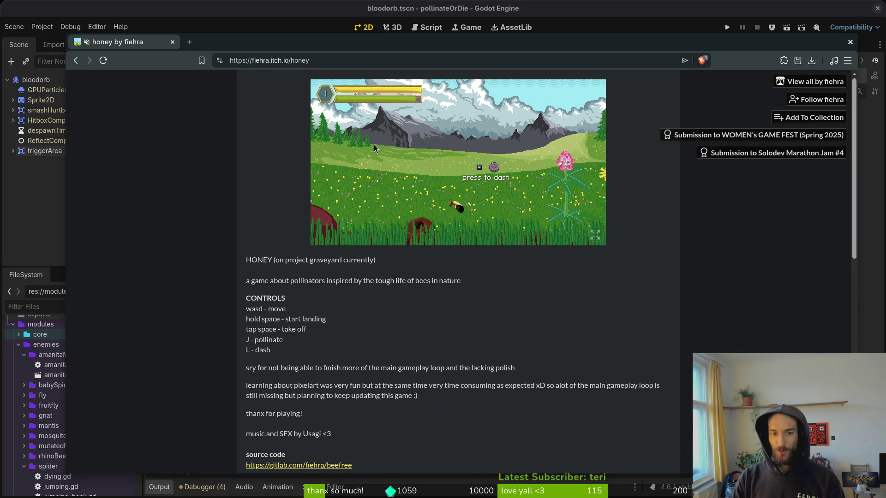
{"action": "key", "text": "w"}
{"action": "key", "text": "d"}
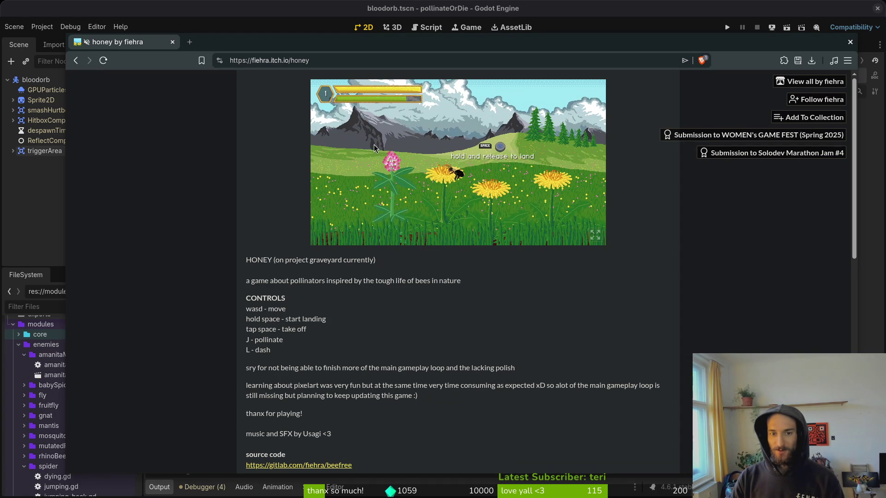
{"action": "key", "text": "space"}
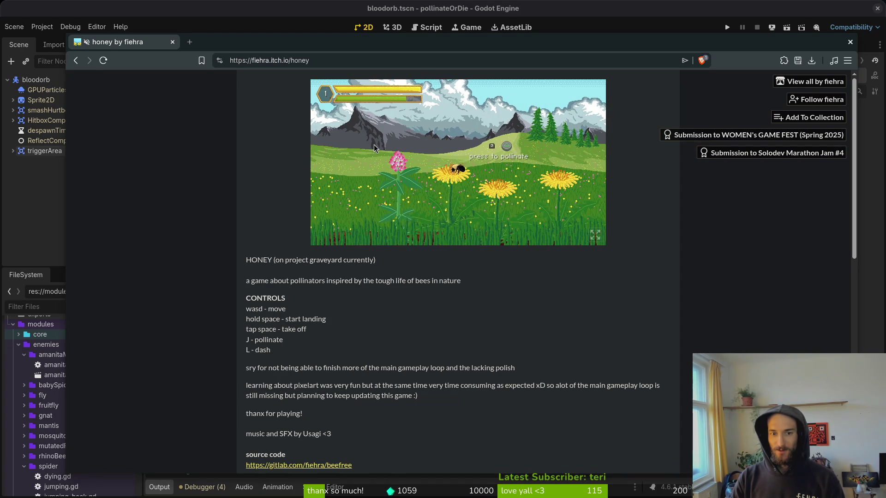
Step: Collect pollen from a dandelion and a thistle for 5 xp each, then fly to the hive tree
{"action": "key", "text": "space"}
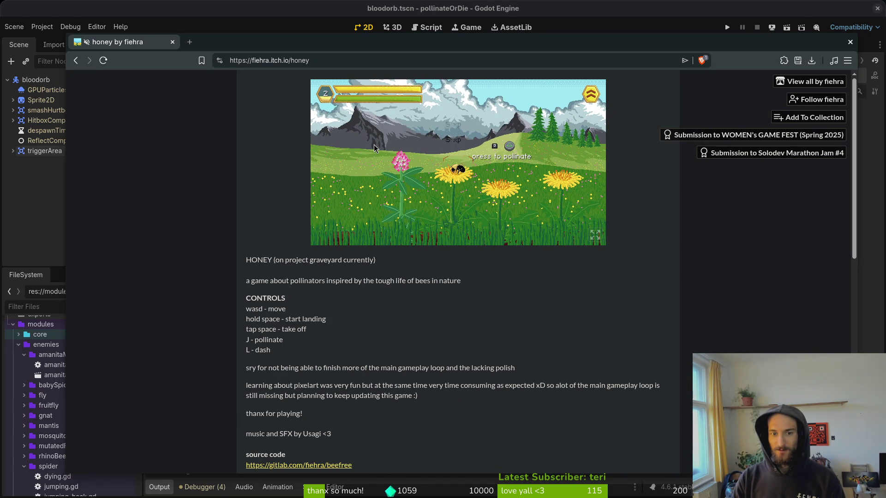
{"action": "key", "text": "d"}
{"action": "key", "text": "d"}
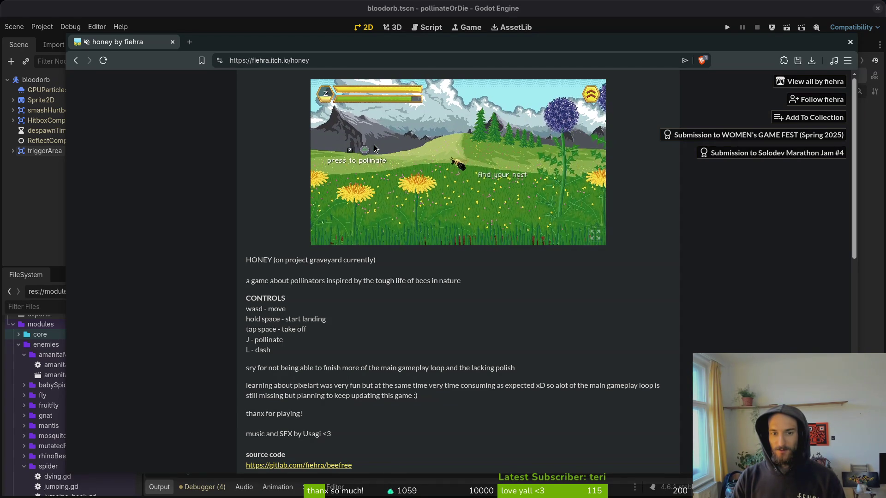
{"action": "key", "text": "a"}
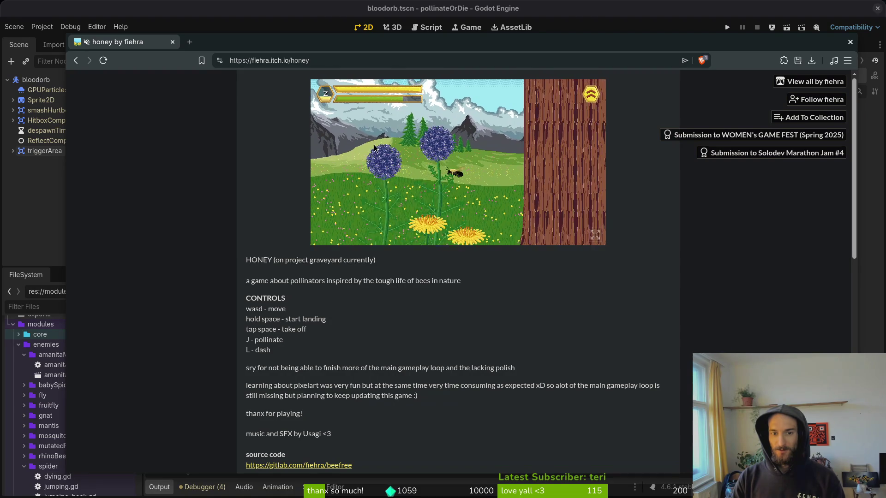
{"action": "key", "text": "space"}
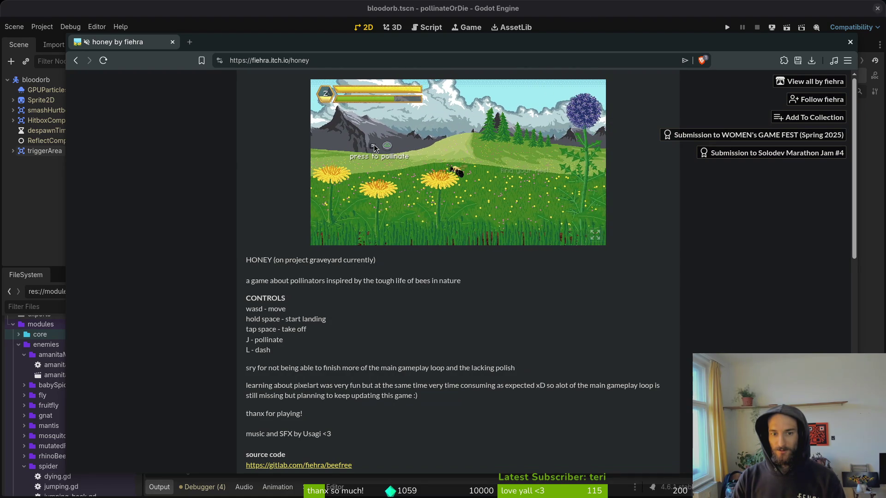
{"action": "key", "text": "j"}
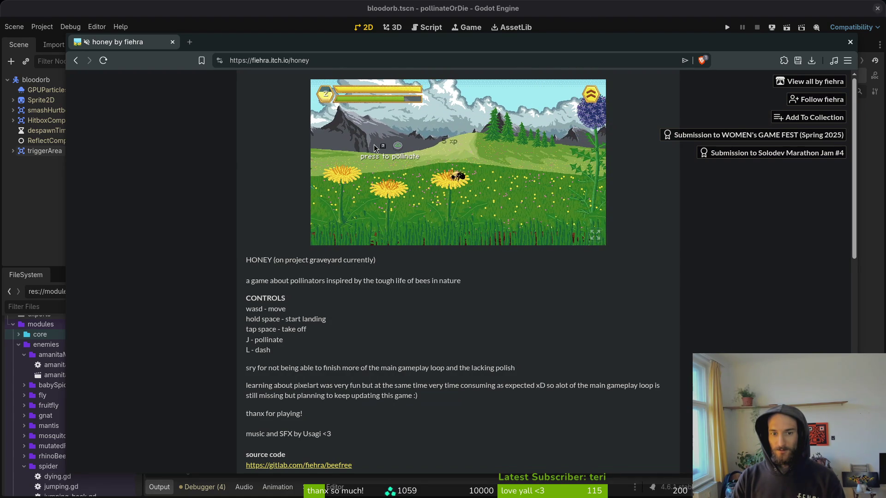
{"action": "key", "text": "d"}
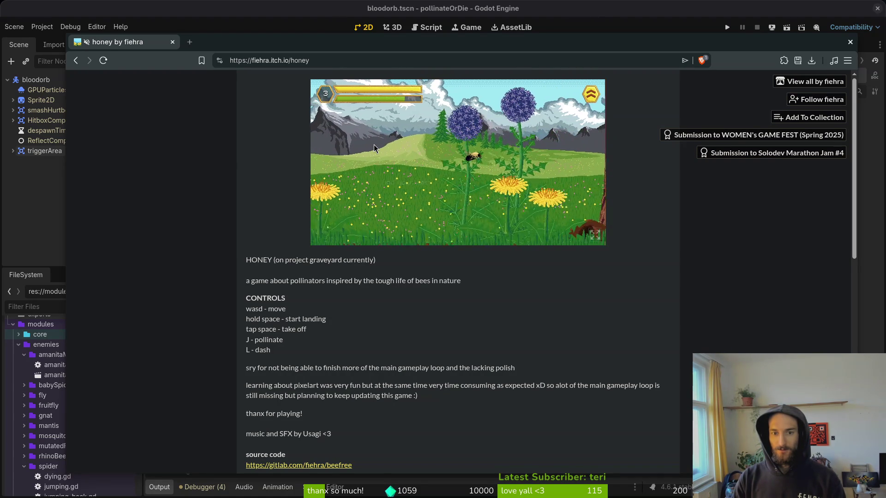
{"action": "key", "text": "j"}
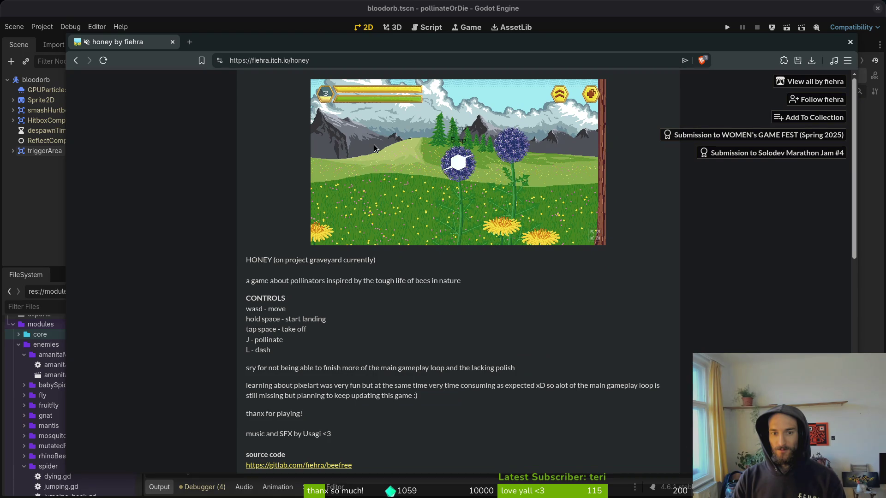
{"action": "key", "text": "d"}
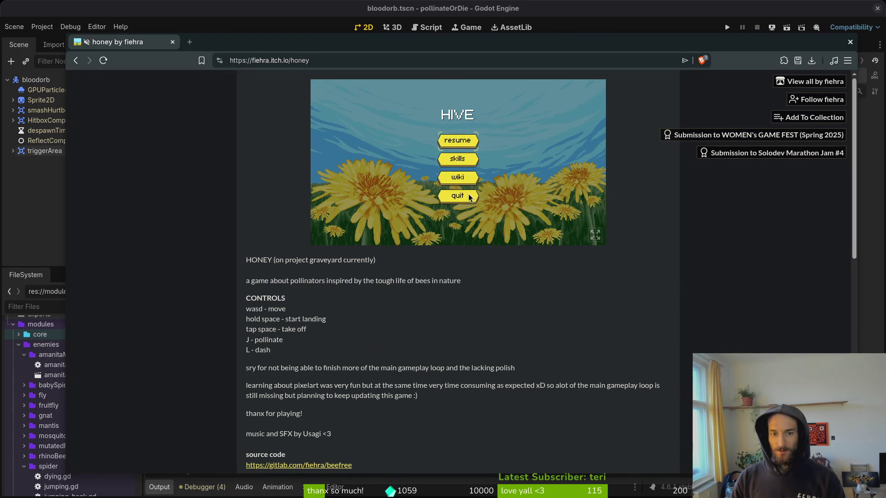
Step: Browse the honey game's skills screen and flower wiki, then close the browser window
{"action": "left_click", "coordinate": [455, 159]}
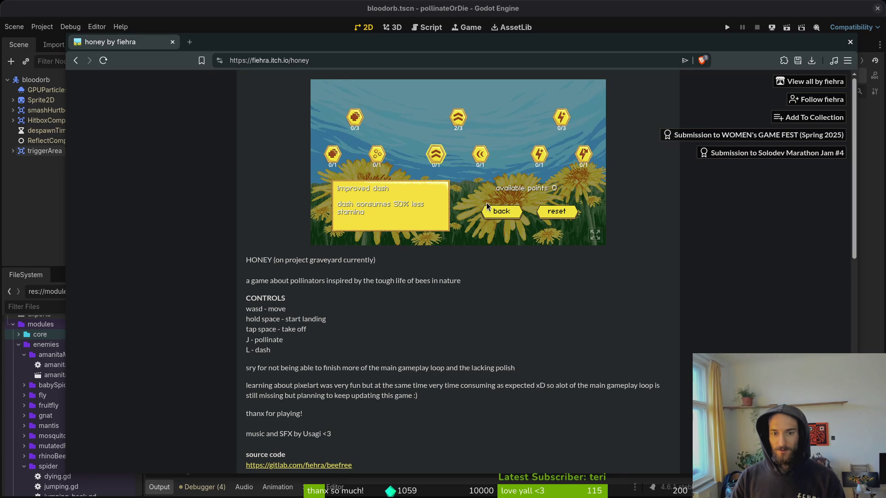
{"action": "left_click", "coordinate": [503, 212]}
{"action": "left_click", "coordinate": [452, 182]}
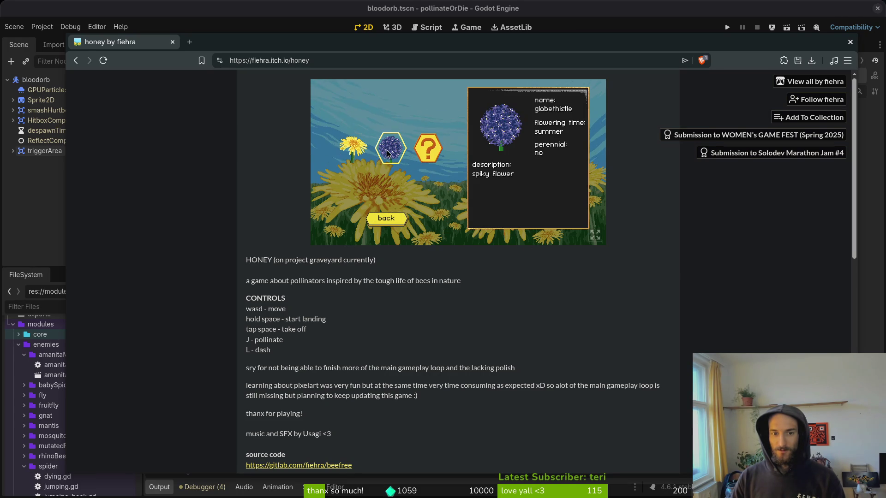
{"action": "left_click", "coordinate": [384, 218]}
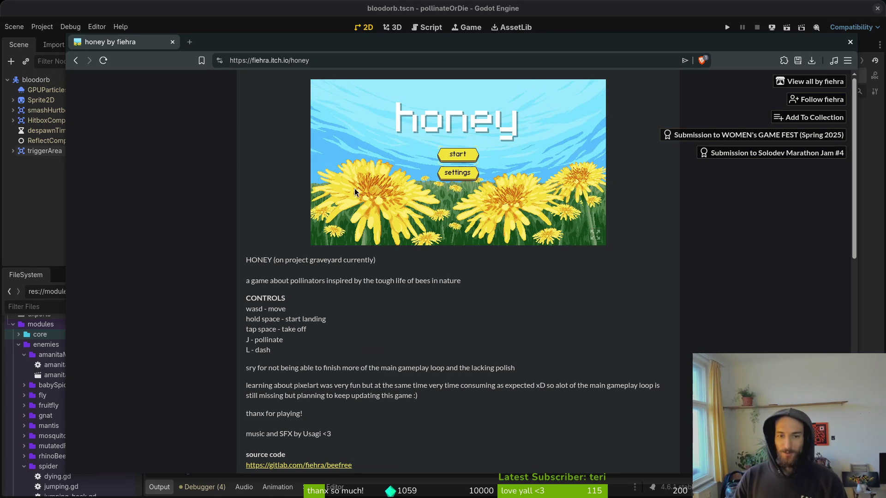
{"action": "left_click", "coordinate": [173, 41]}
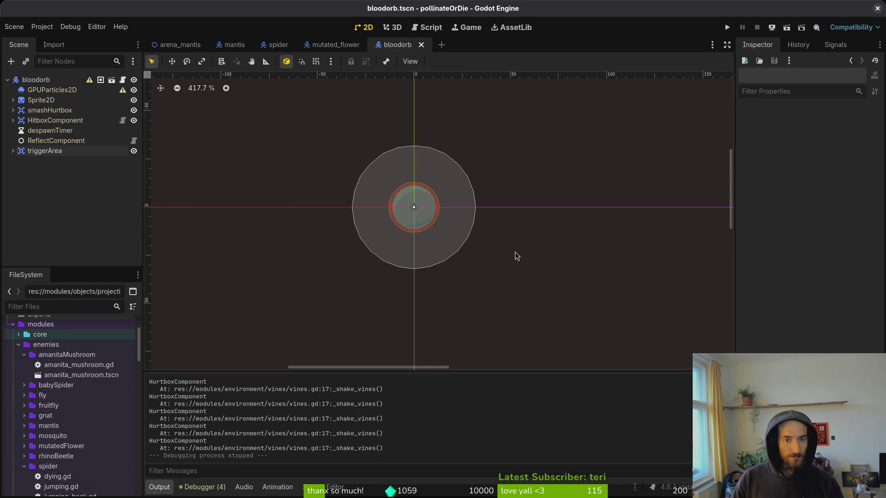
Step: Zoom the Godot 2D canvas, then switch to bloodorb.aseprite in Aseprite
{"action": "scroll", "coordinate": [382, 214], "scroll_direction": "down", "scroll_amount": 4}
{"action": "scroll", "coordinate": [381, 213], "scroll_direction": "up", "scroll_amount": 2}
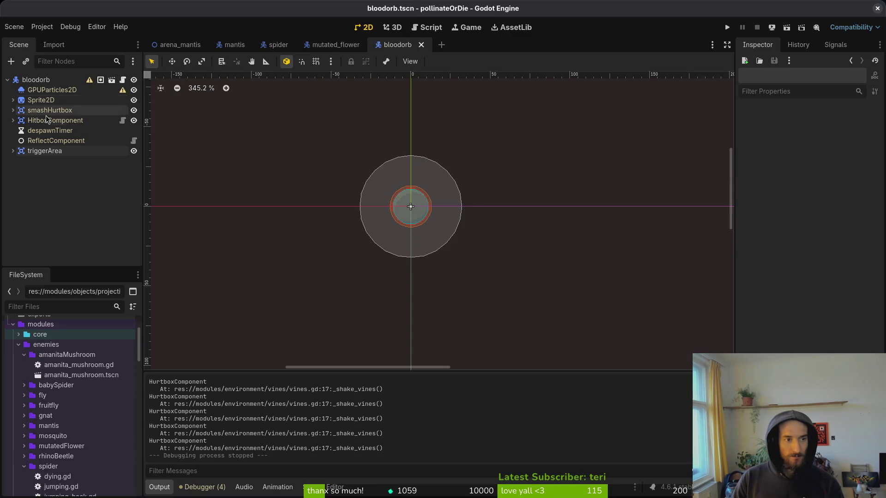
{"action": "key", "text": "alt+Tab"}
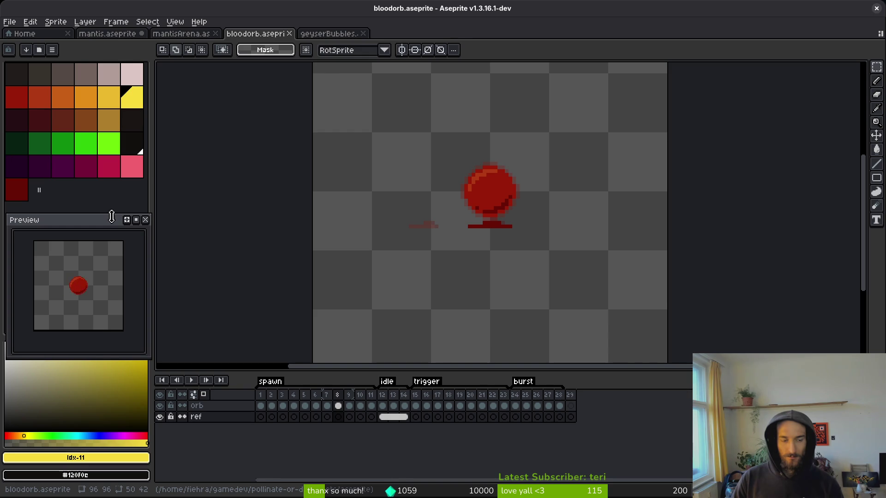
{"action": "key", "text": "i"}
{"action": "key", "text": "Left"}
{"action": "key", "text": "Left"}
{"action": "key", "text": "Left"}
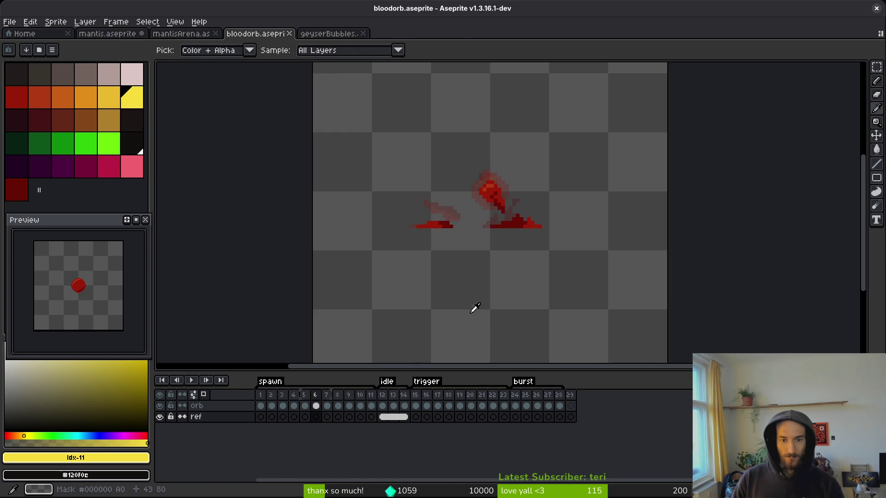
{"action": "key", "text": "Left"}
{"action": "key", "text": "Left"}
{"action": "key", "text": "Right"}
{"action": "key", "text": "Right"}
{"action": "key", "text": "Right"}
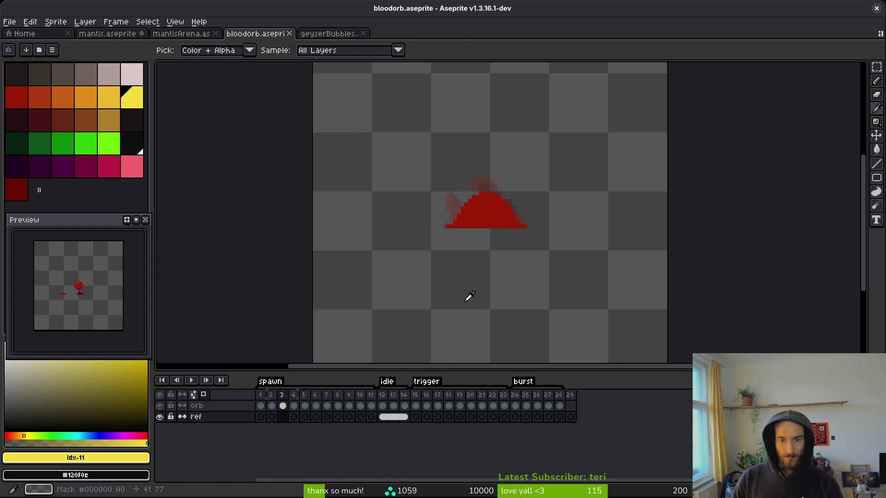
{"action": "key", "text": "Left"}
{"action": "key", "text": "Left"}
{"action": "key", "text": "Left"}
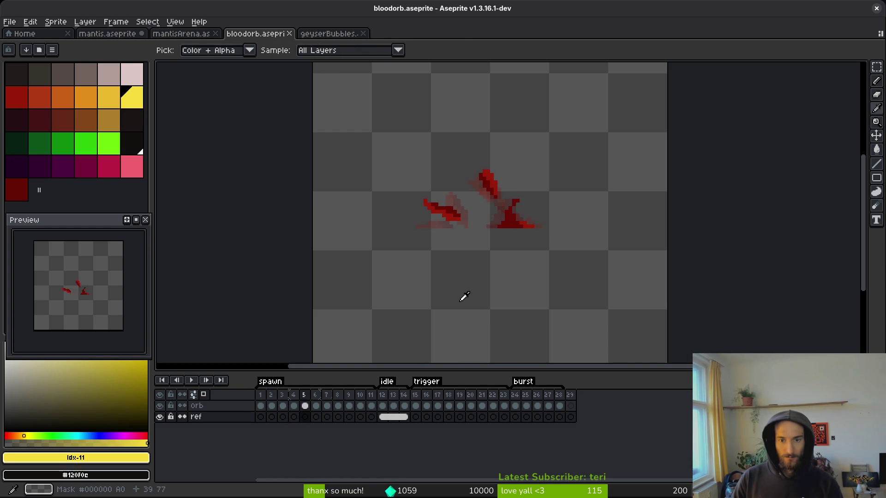
{"action": "key", "text": "Right"}
{"action": "key", "text": "Right"}
{"action": "key", "text": "Left"}
{"action": "key", "text": "Left"}
{"action": "key", "text": "Left"}
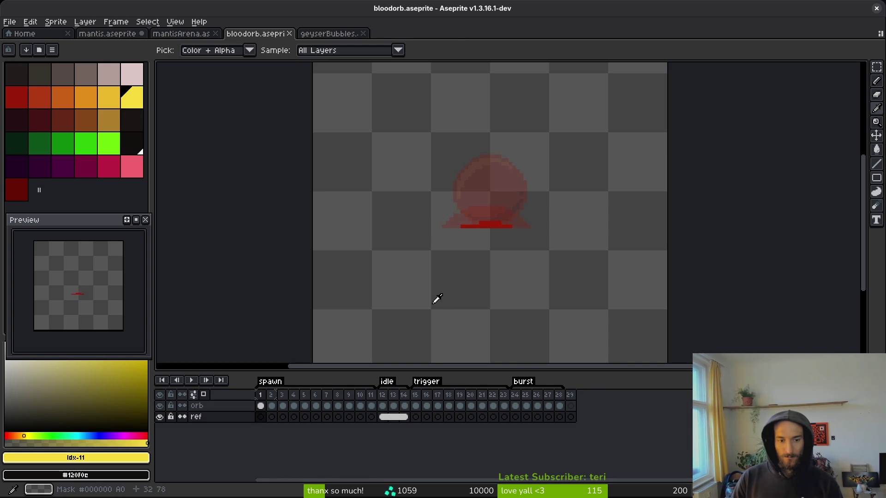
{"action": "key", "text": "m"}
{"action": "scroll", "coordinate": [499, 234], "scroll_direction": "up", "scroll_amount": 1}
{"action": "key", "text": "Right"}
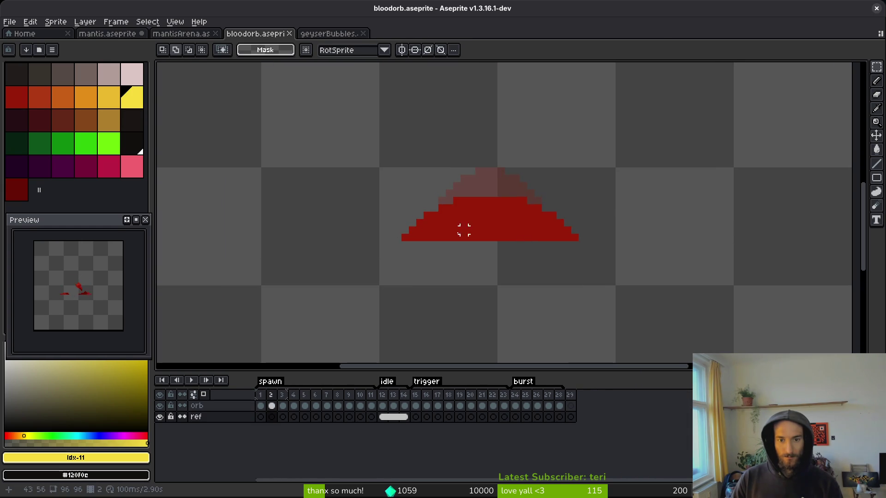
{"action": "scroll", "coordinate": [471, 223], "scroll_direction": "down", "scroll_amount": 1}
{"action": "key", "text": "Right"}
{"action": "key", "text": "i"}
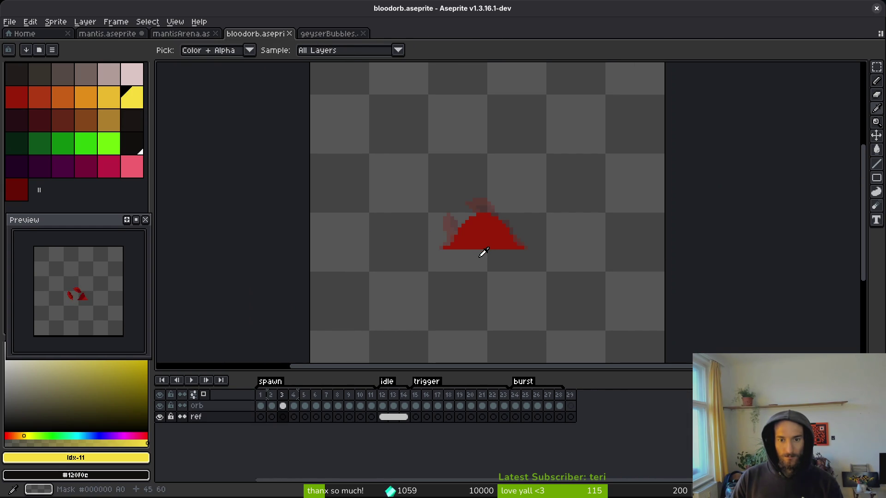
{"action": "key", "text": "Right"}
{"action": "key", "text": "Right"}
{"action": "key", "text": "Left"}
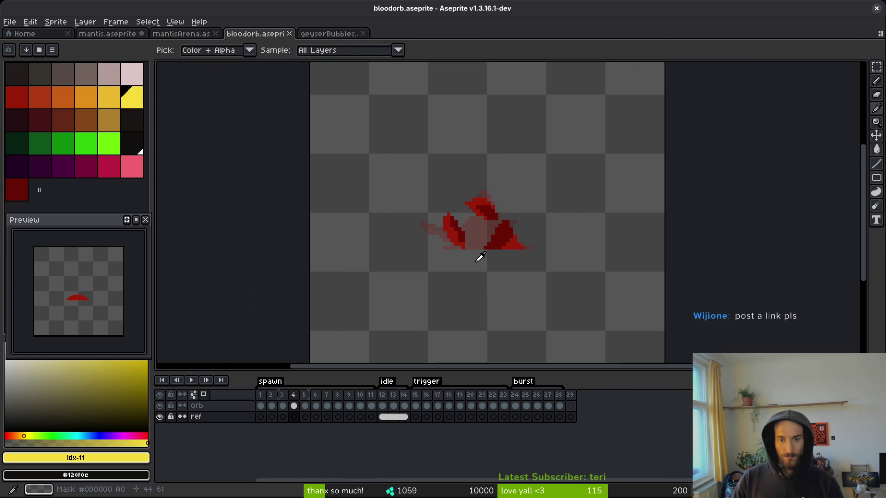
{"action": "key", "text": "Right"}
{"action": "key", "text": "Right"}
{"action": "key", "text": "Right"}
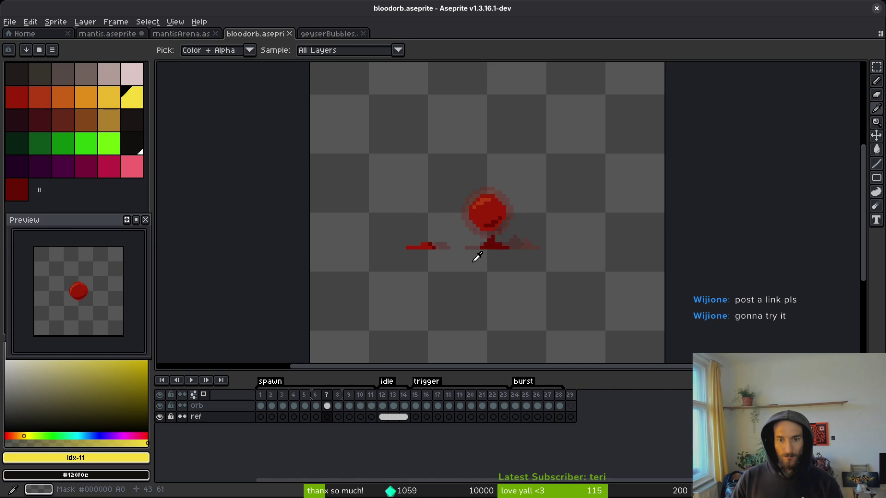
{"action": "key", "text": "Right"}
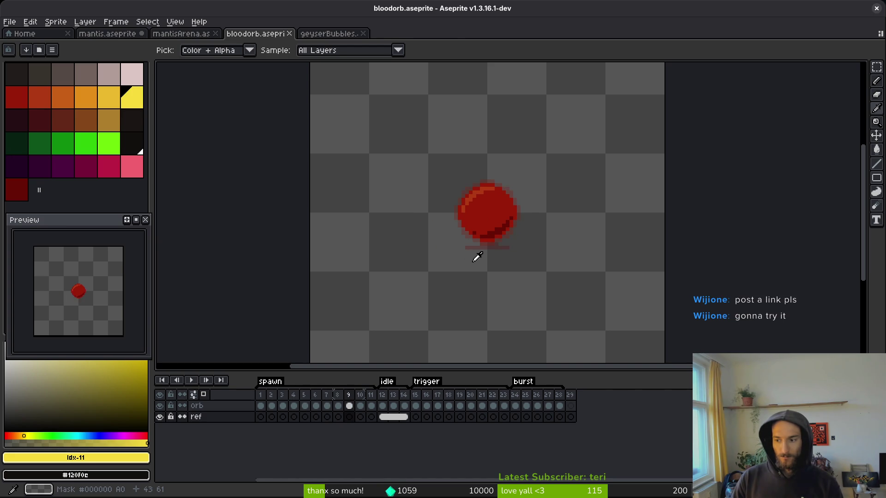
{"action": "key", "text": "m"}
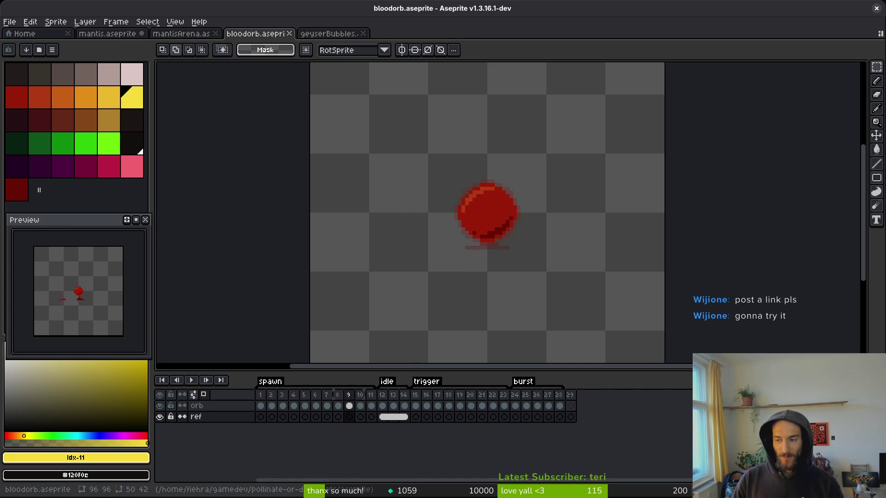
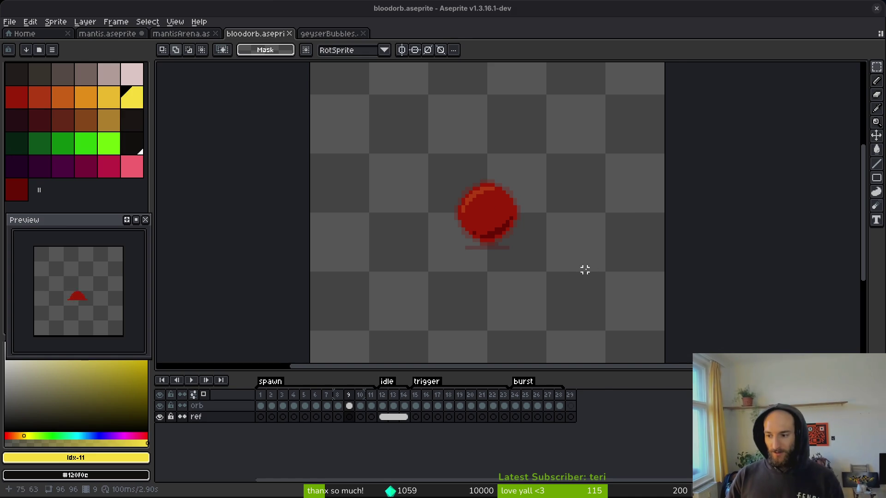
Step: Export the blood orb sprite sheet with split tags, confirm the file name, and close the bloodorb-Sheet tab
{"action": "scroll", "coordinate": [482, 218], "scroll_direction": "left", "scroll_amount": 1}
{"action": "key", "text": "ctrl+e"}
{"action": "scroll", "coordinate": [492, 255], "scroll_direction": "down", "scroll_amount": 3}
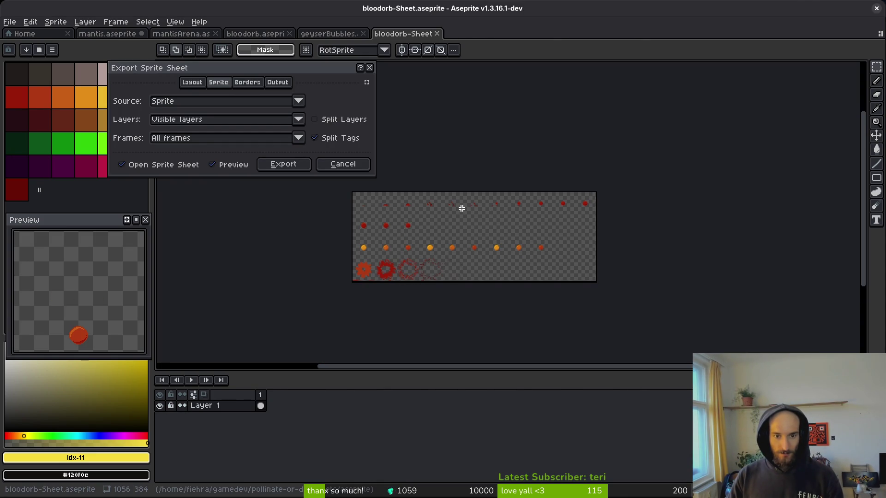
{"action": "key", "text": "Escape"}
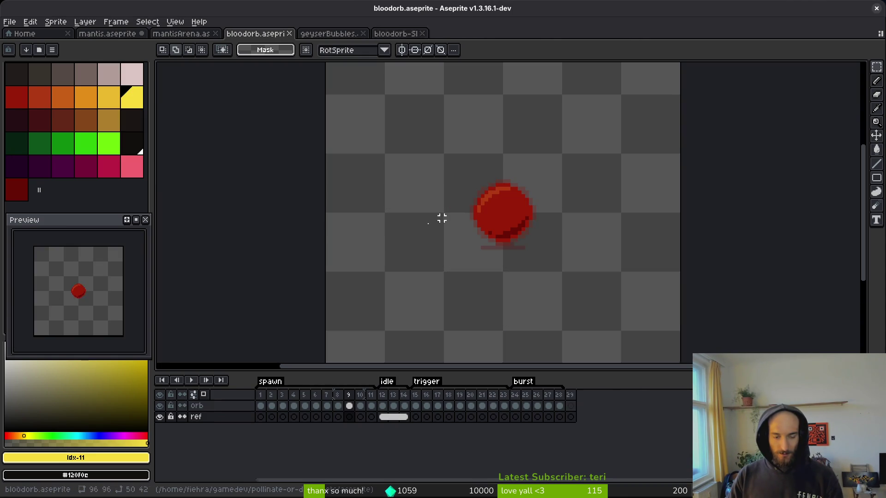
{"action": "key", "text": "ctrl+e"}
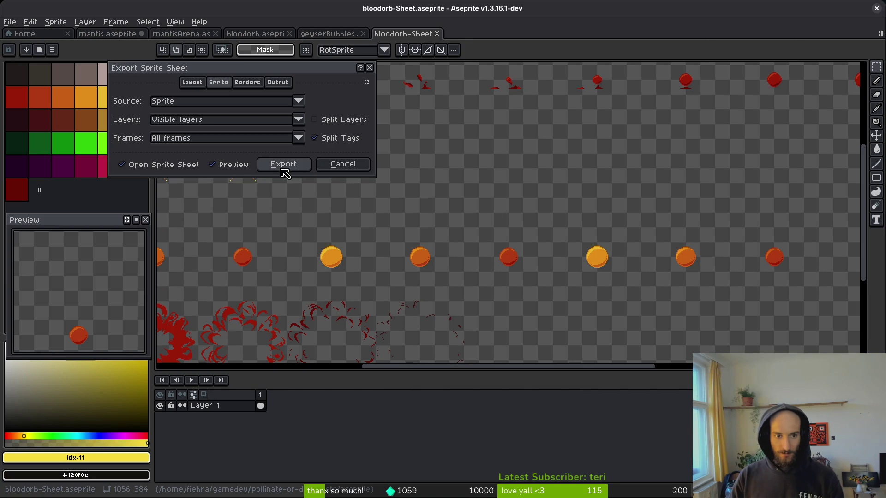
{"action": "left_click", "coordinate": [284, 169]}
{"action": "key", "text": "Return"}
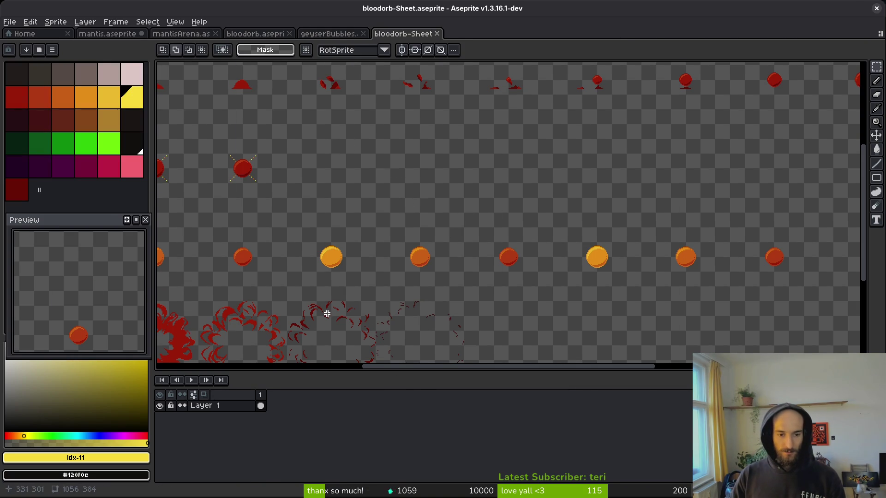
{"action": "key", "text": "ctrl+w"}
{"action": "key", "text": "ctrl+w"}
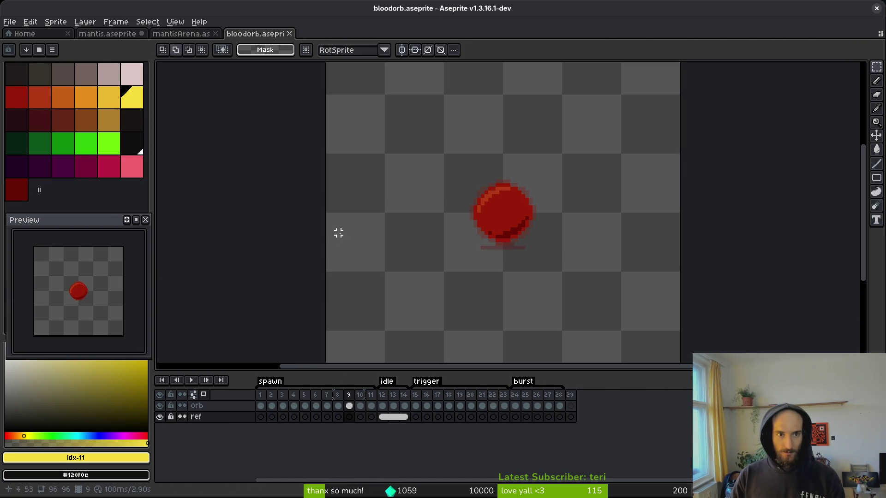
{"action": "key", "text": "ctrl+e"}
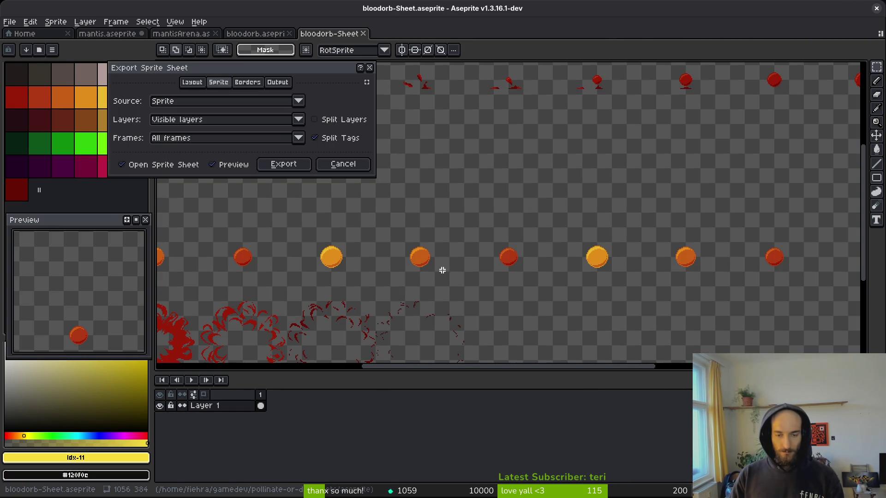
{"action": "key", "text": "Escape"}
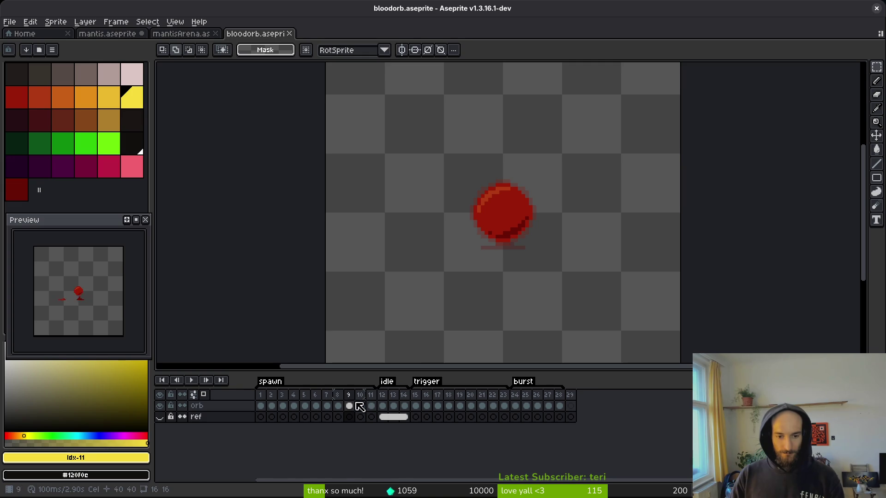
Step: Undo the orb paste and cut on frame 8–9 and save bloodorb.aseprite
{"action": "scroll", "coordinate": [395, 356], "scroll_direction": "up", "scroll_amount": 1}
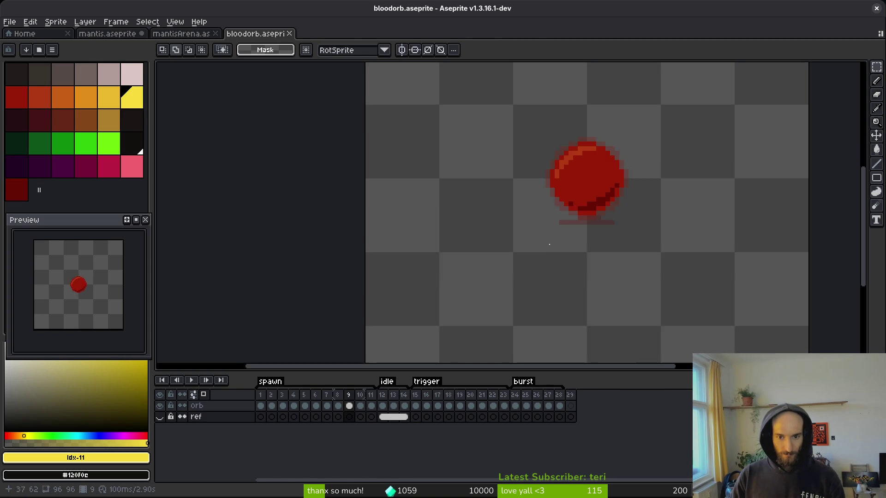
{"action": "left_click", "coordinate": [338, 406]}
{"action": "key", "text": "i"}
{"action": "key", "text": "ctrl+z"}
{"action": "key", "text": "ctrl+z"}
{"action": "key", "text": "ctrl+z"}
{"action": "key", "text": "m"}
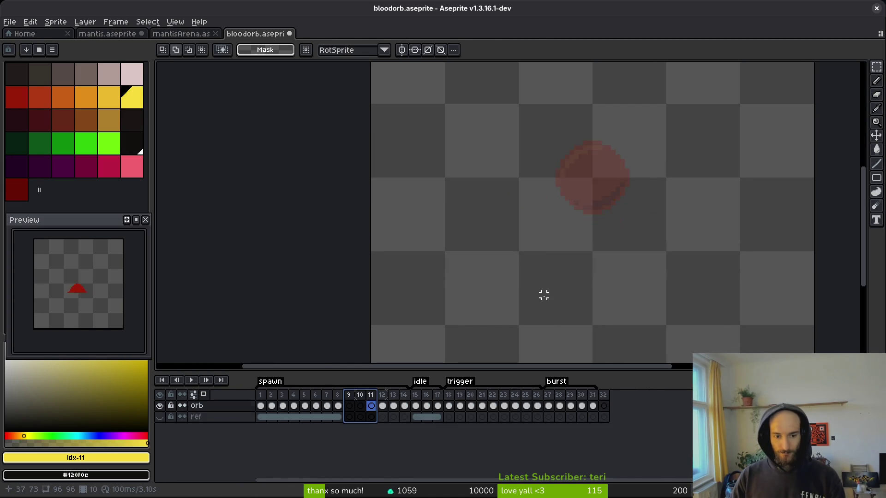
{"action": "key", "text": "ctrl+z"}
{"action": "key", "text": "ctrl+z"}
{"action": "key", "text": "ctrl+z"}
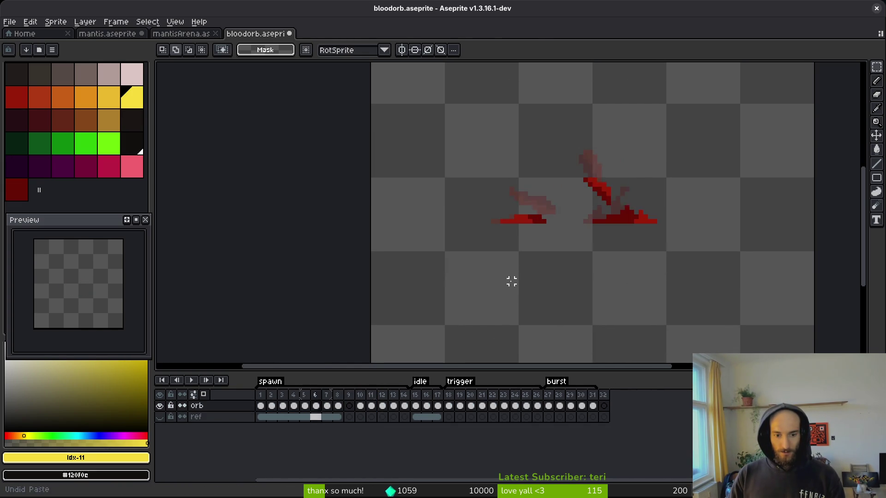
{"action": "key", "text": "ctrl+z"}
{"action": "key", "text": "ctrl+z"}
{"action": "key", "text": "ctrl+z"}
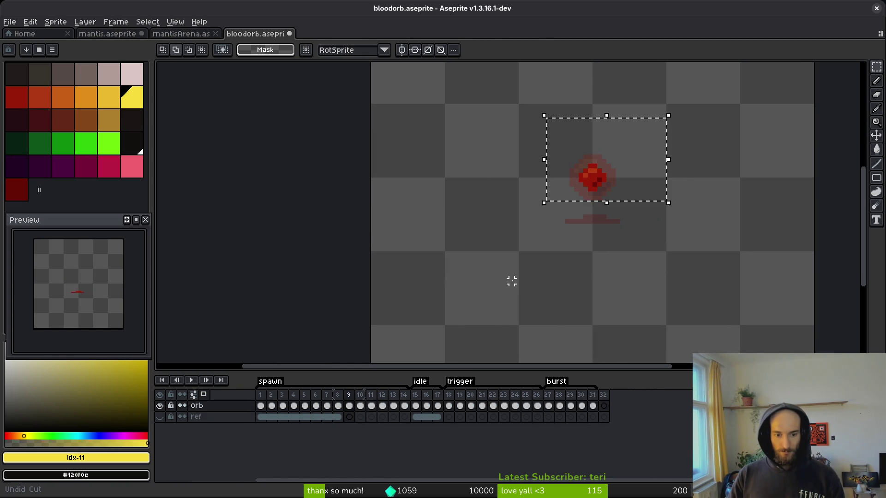
{"action": "key", "text": "ctrl+s"}
Step: Inspect the orb on frames 14 and 9 with temporary marquee selections
{"action": "left_click_drag", "start_coordinate": [513, 116], "coordinate": [655, 203]}
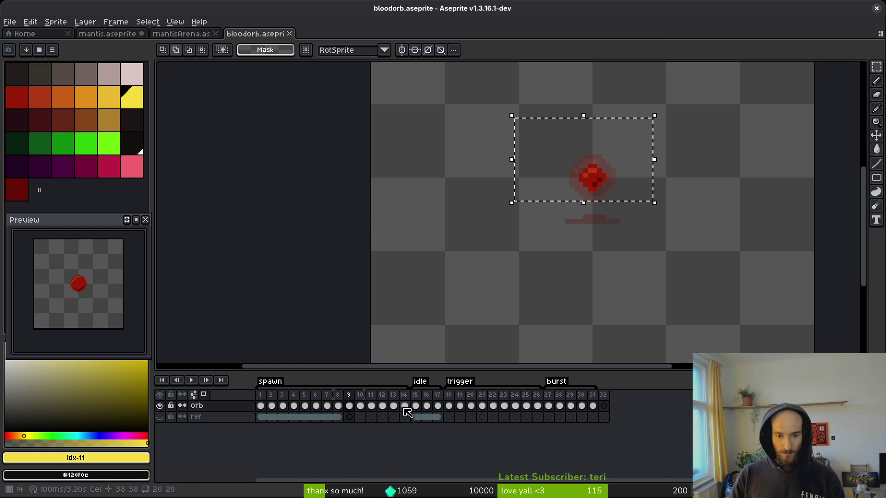
{"action": "left_click", "coordinate": [405, 408]}
{"action": "left_click", "coordinate": [618, 198]}
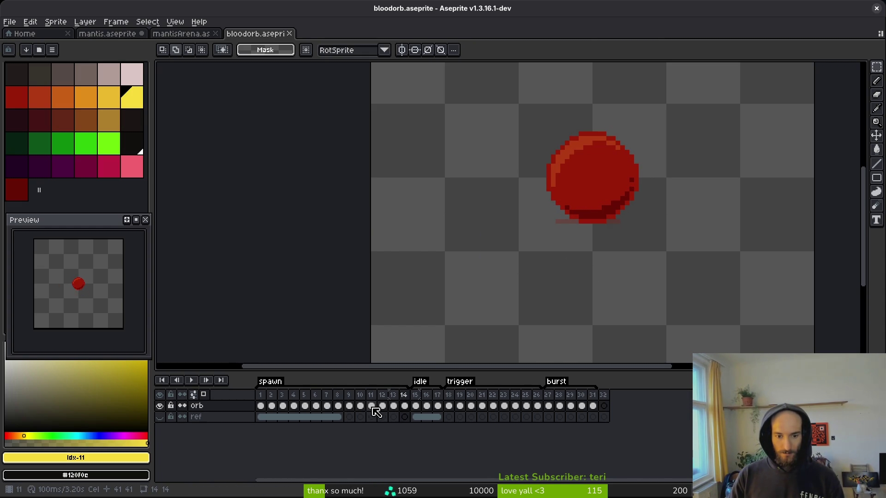
{"action": "left_click", "coordinate": [350, 406]}
{"action": "left_click_drag", "start_coordinate": [487, 86], "coordinate": [678, 239]}
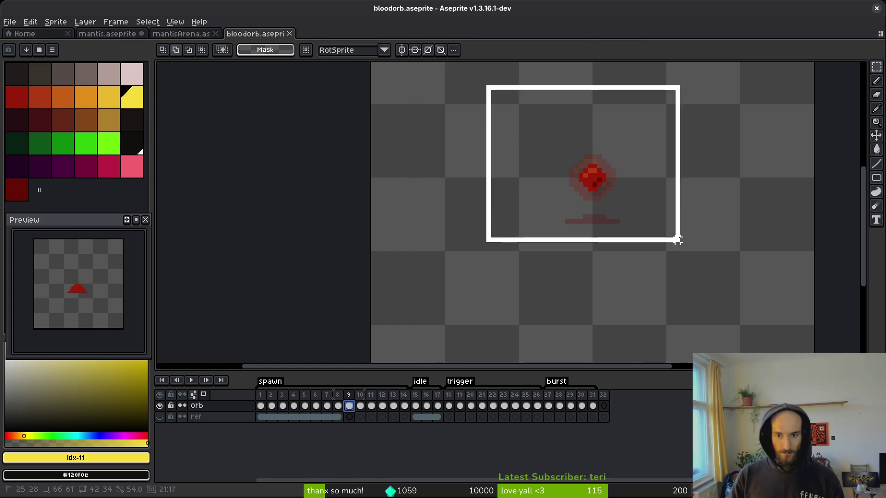
{"action": "left_click", "coordinate": [664, 245]}
Step: Step back to frame 5 and select, then deselect, the whole blood splatter
{"action": "key", "text": "i"}
{"action": "key", "text": "Left"}
{"action": "key", "text": "Left"}
{"action": "key", "text": "Left"}
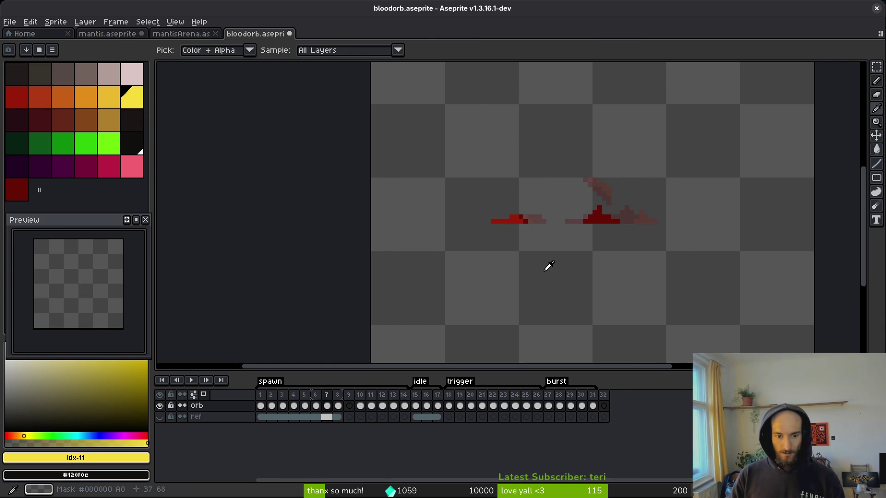
{"action": "key", "text": "Left"}
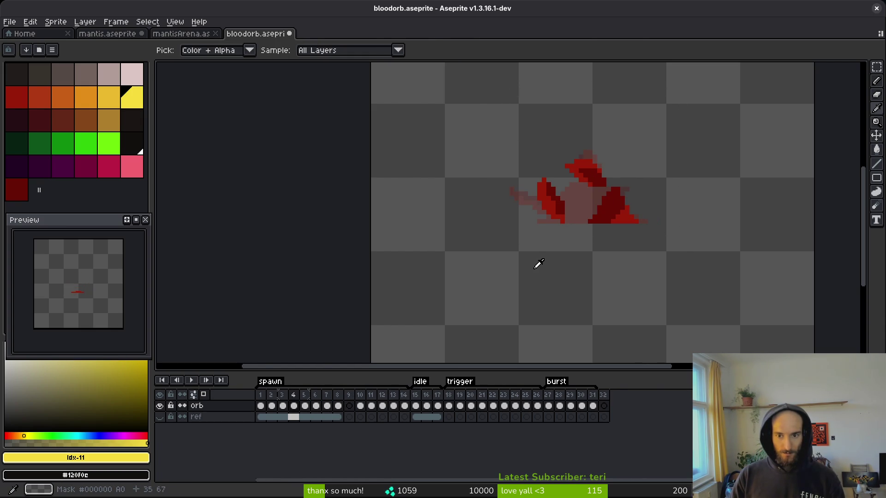
{"action": "key", "text": "Right"}
{"action": "key", "text": "m"}
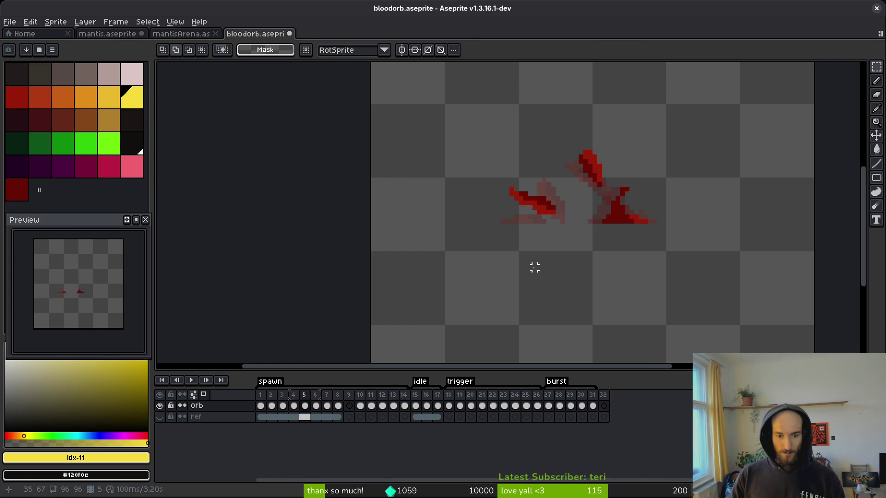
{"action": "key", "text": "ctrl+shift+d"}
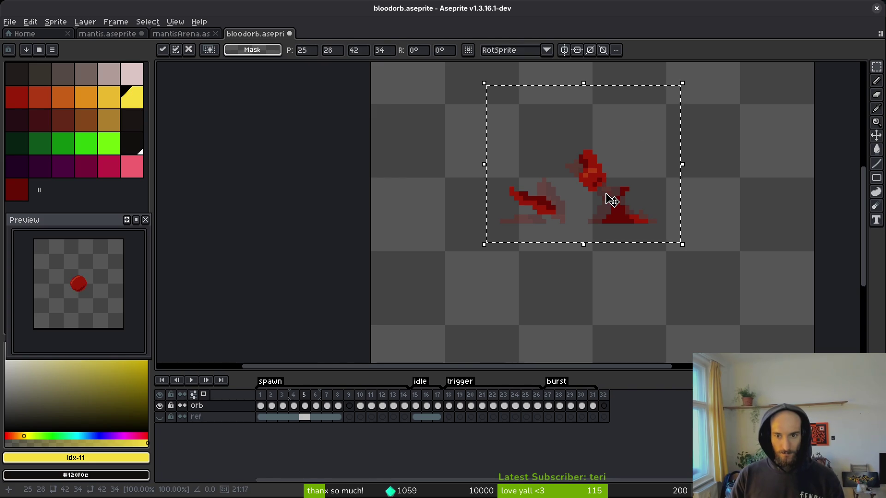
{"action": "key", "text": "ctrl+d"}
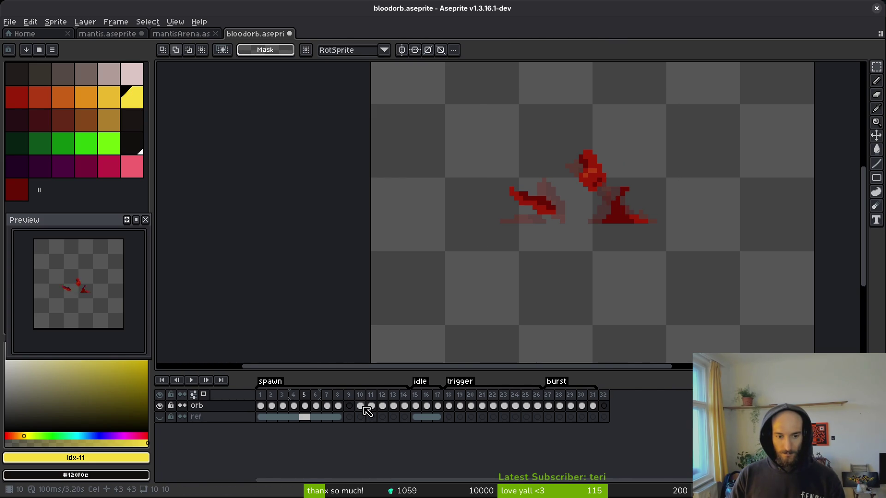
Step: Move the orbs from frames 10 and 11 into spawn frames 6 and 7
{"action": "left_click", "coordinate": [361, 406]}
{"action": "left_click_drag", "start_coordinate": [452, 98], "coordinate": [698, 258]}
{"action": "key", "text": "ctrl+x"}
{"action": "left_click", "coordinate": [316, 406]}
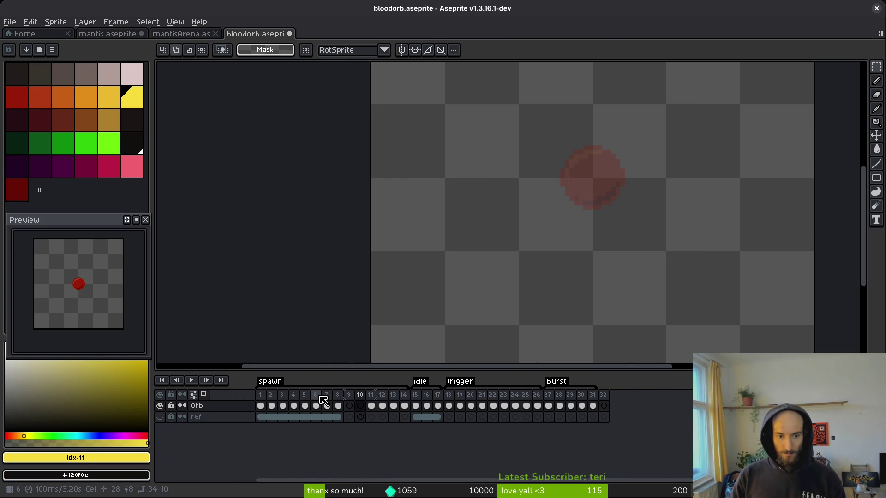
{"action": "key", "text": "ctrl+v"}
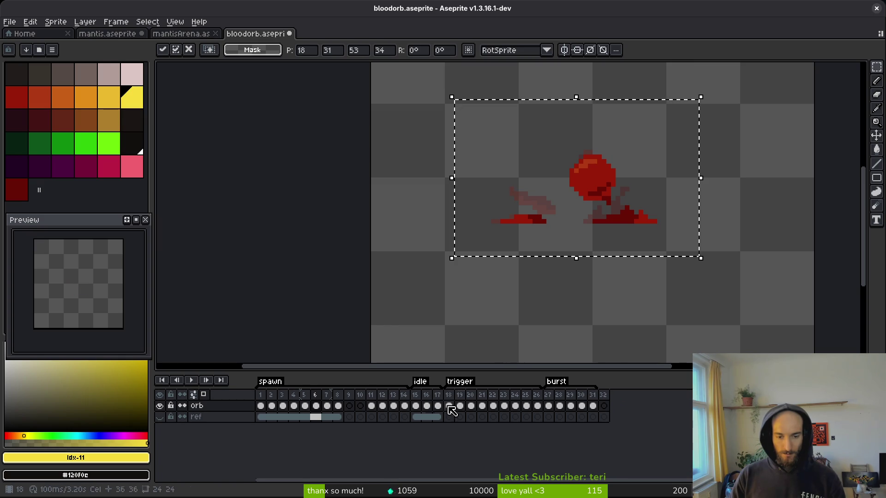
{"action": "left_click", "coordinate": [379, 410]}
{"action": "left_click_drag", "start_coordinate": [504, 107], "coordinate": [747, 281]}
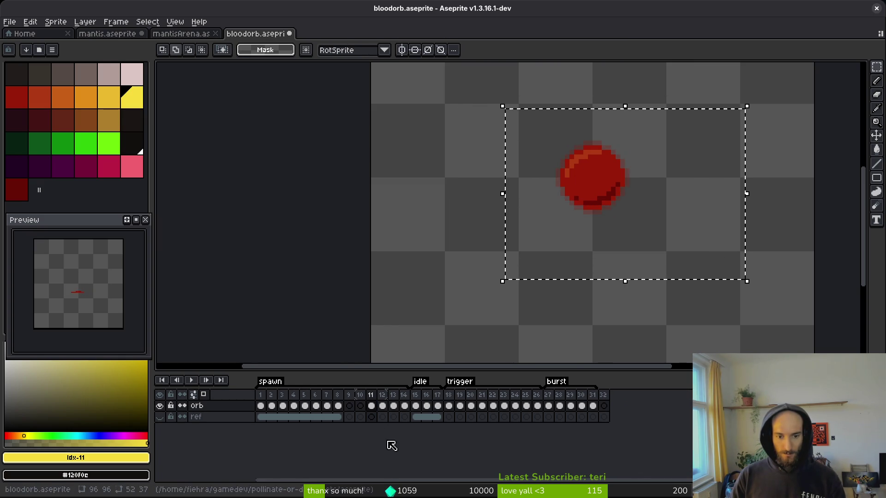
{"action": "key", "text": "ctrl+x"}
{"action": "left_click", "coordinate": [315, 406]}
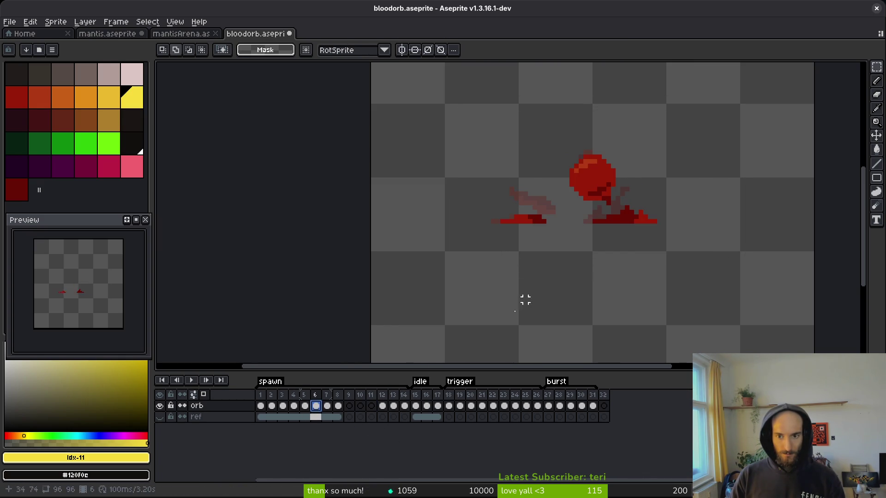
{"action": "left_click", "coordinate": [327, 407]}
{"action": "key", "text": "ctrl+v"}
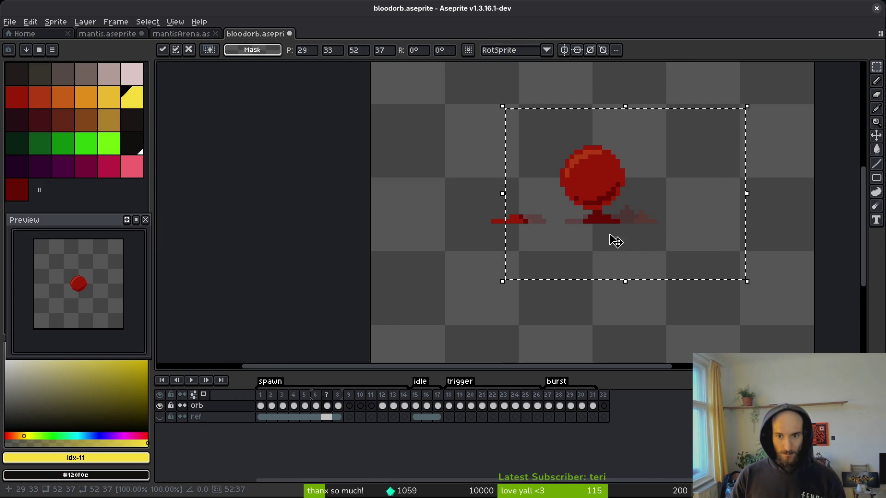
Step: Move the orb from frame 12 into spawn frame 8 and play the animation
{"action": "left_click", "coordinate": [382, 406]}
{"action": "left_click_drag", "start_coordinate": [507, 101], "coordinate": [733, 255]}
{"action": "key", "text": "ctrl+x"}
{"action": "left_click", "coordinate": [338, 406]}
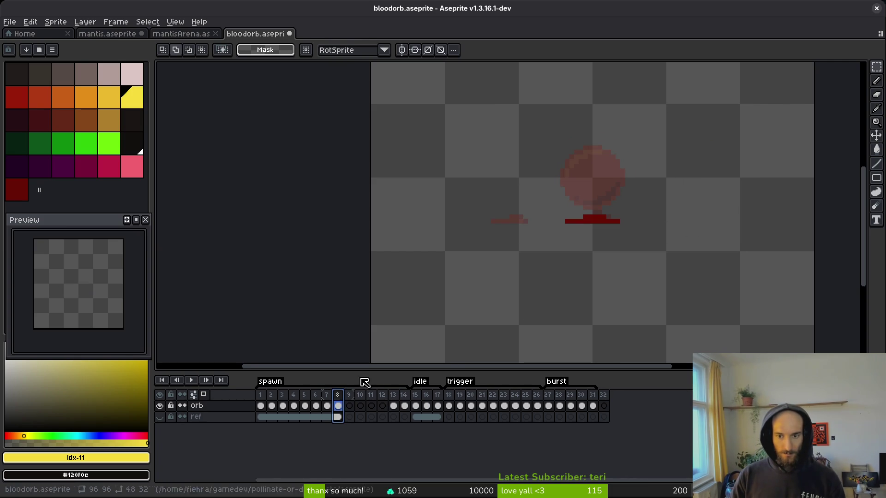
{"action": "key", "text": "ctrl+v"}
{"action": "key", "text": "ctrl+d"}
{"action": "key", "text": "Return"}
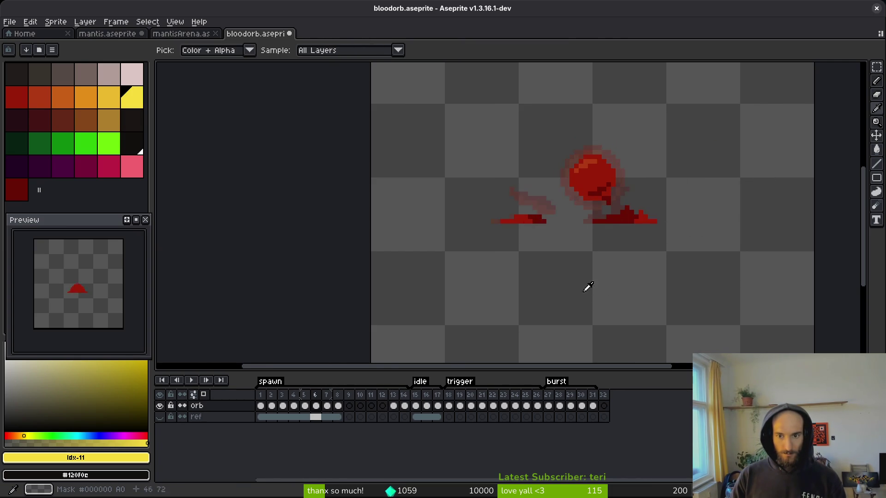
Step: Delete the emptied frames 9–12 from the timeline
{"action": "left_click", "coordinate": [395, 407]}
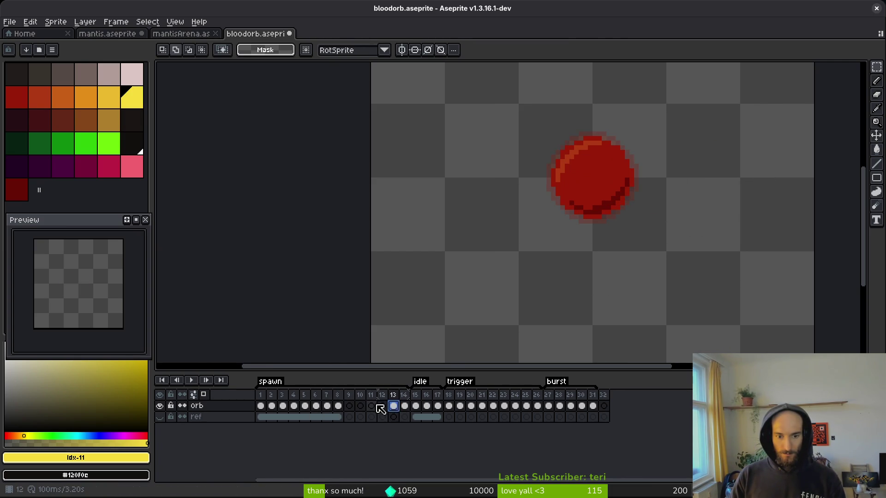
{"action": "left_click", "coordinate": [352, 402]}
{"action": "left_click_drag", "start_coordinate": [352, 396], "coordinate": [382, 396]}
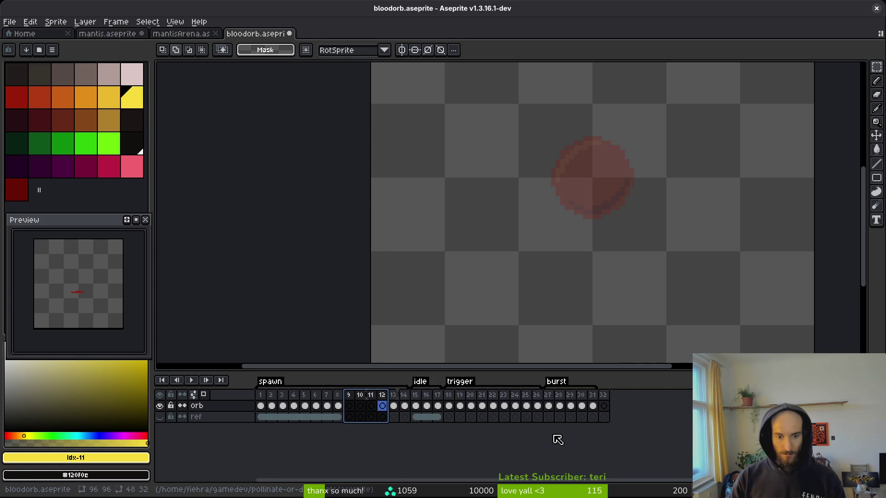
{"action": "key", "text": "Delete"}
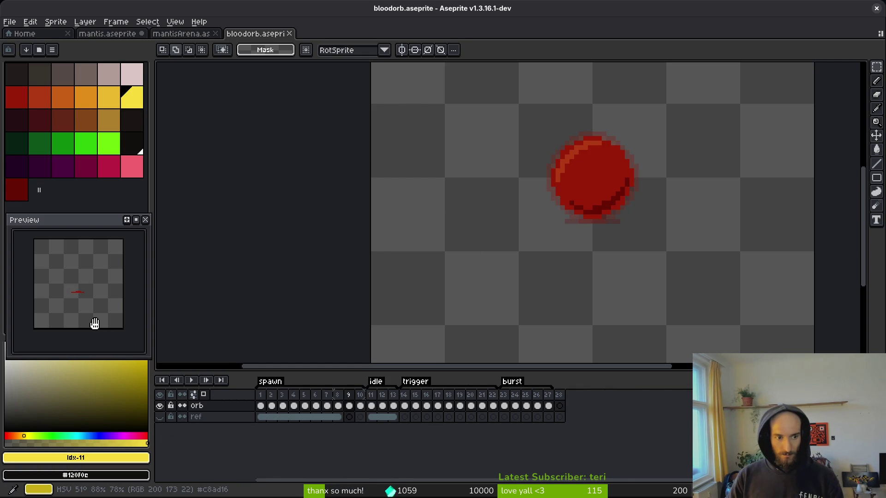
Step: Save bloodorb.aseprite, undo recent changes, preview the animation, and save again
{"action": "key", "text": "ctrl+s"}
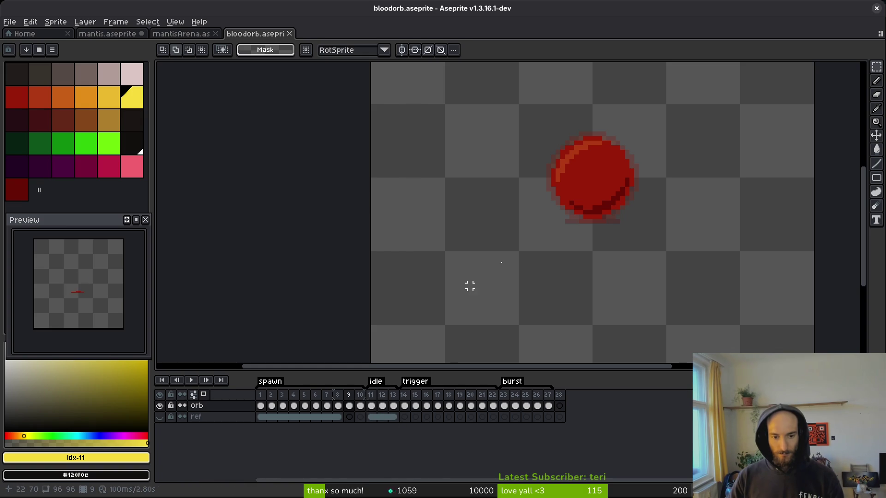
{"action": "key", "text": "ctrl+z"}
{"action": "key", "text": "ctrl+z"}
{"action": "key", "text": "ctrl+z"}
{"action": "key", "text": "Return"}
{"action": "key", "text": "ctrl+s"}
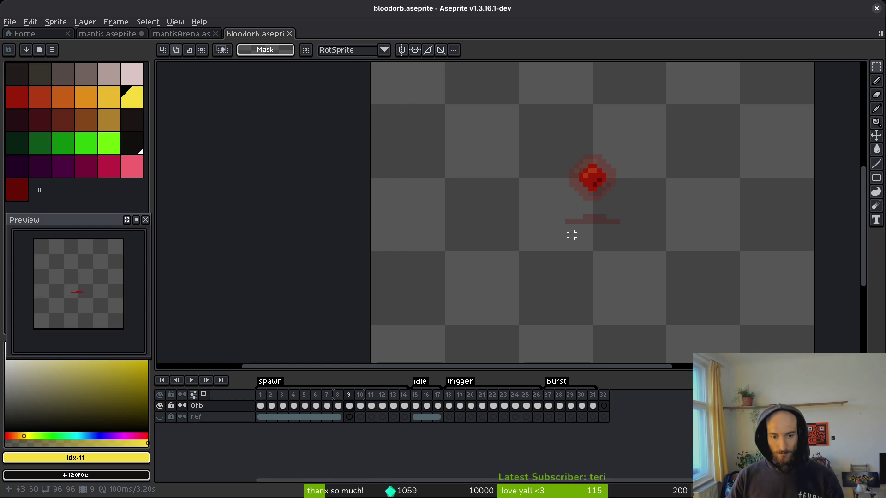
{"action": "key", "text": "i"}
{"action": "key", "text": "ctrl+z"}
{"action": "key", "text": "ctrl+z"}
{"action": "key", "text": "ctrl+z"}
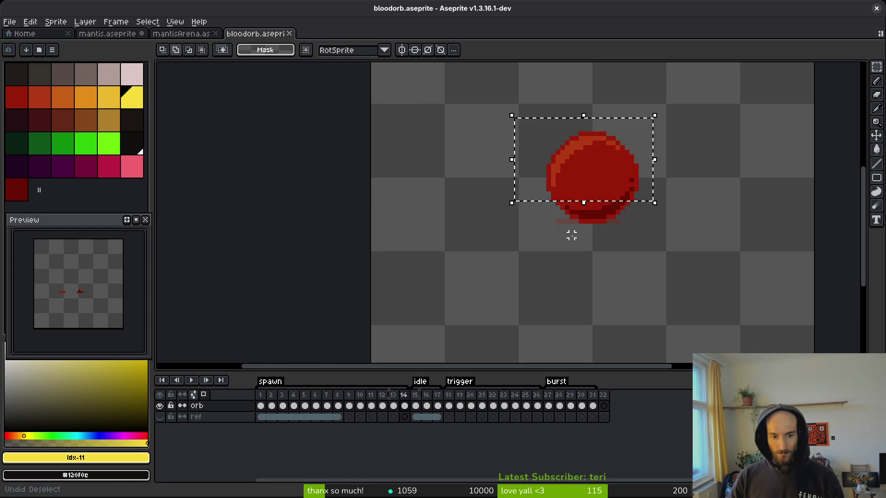
{"action": "key", "text": "ctrl+z"}
Step: Copy the orb from frame 9 and paste it into the splatter frame 7
{"action": "key", "text": "ctrl+s"}
{"action": "key", "text": "i"}
{"action": "key", "text": "Right"}
{"action": "key", "text": "Right"}
{"action": "key", "text": "Right"}
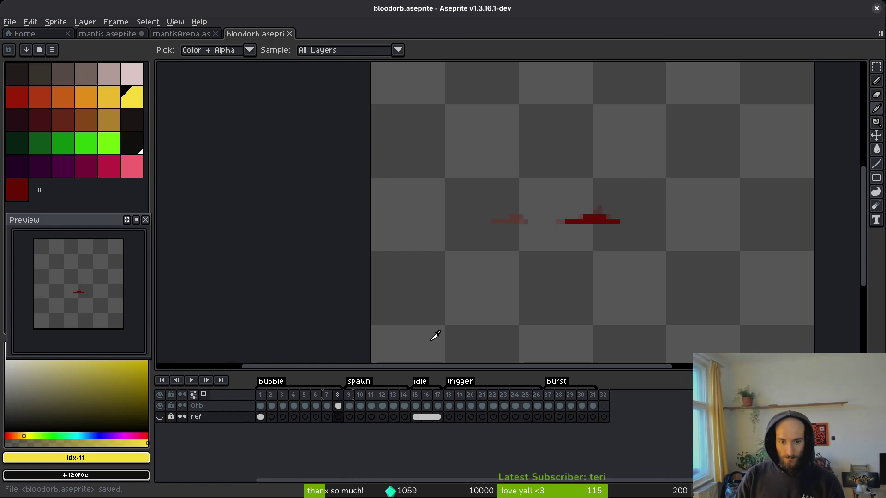
{"action": "key", "text": "m"}
{"action": "left_click_drag", "start_coordinate": [553, 148], "coordinate": [683, 237]}
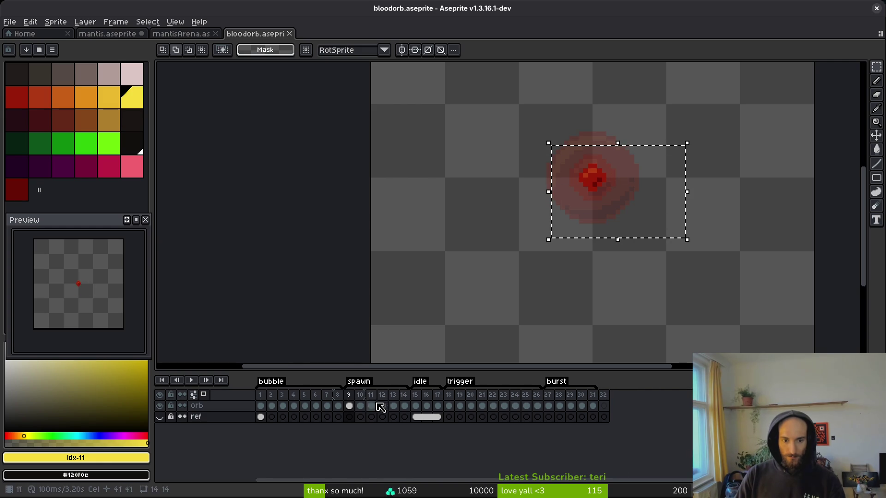
{"action": "left_click", "coordinate": [585, 231]}
{"action": "left_click_drag", "start_coordinate": [509, 62], "coordinate": [719, 239]}
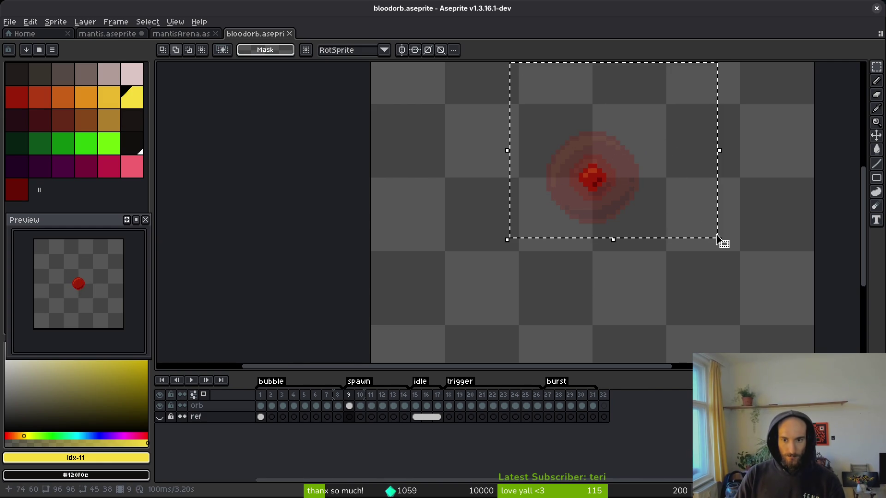
{"action": "key", "text": "ctrl+d"}
{"action": "left_click", "coordinate": [326, 395]}
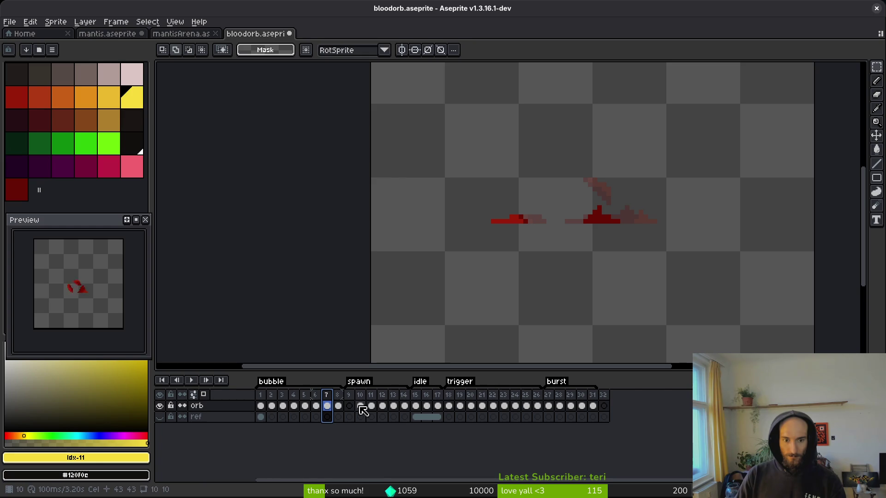
{"action": "key", "text": "ctrl+v"}
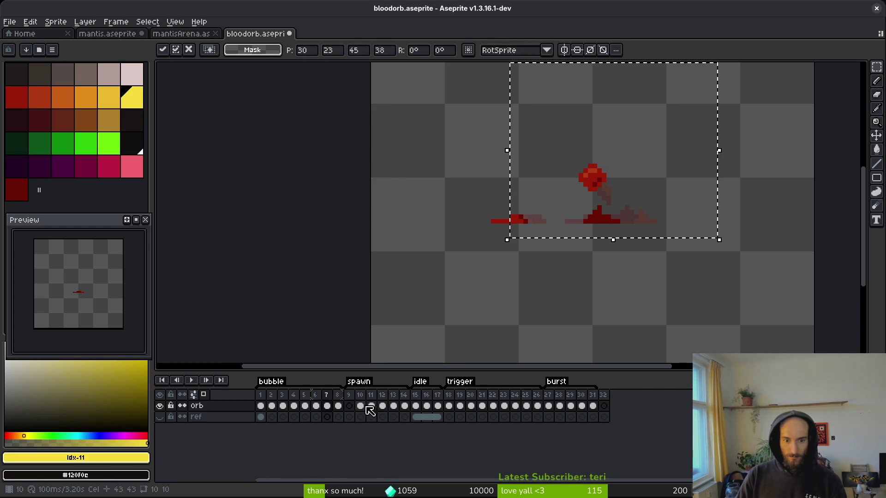
{"action": "key", "text": "Return"}
Step: Cut the orb out of frame 10 and paste it above the splat in frame 12
{"action": "left_click", "coordinate": [360, 406]}
{"action": "left_click_drag", "start_coordinate": [507, 99], "coordinate": [700, 233]}
{"action": "key", "text": "ctrl+x"}
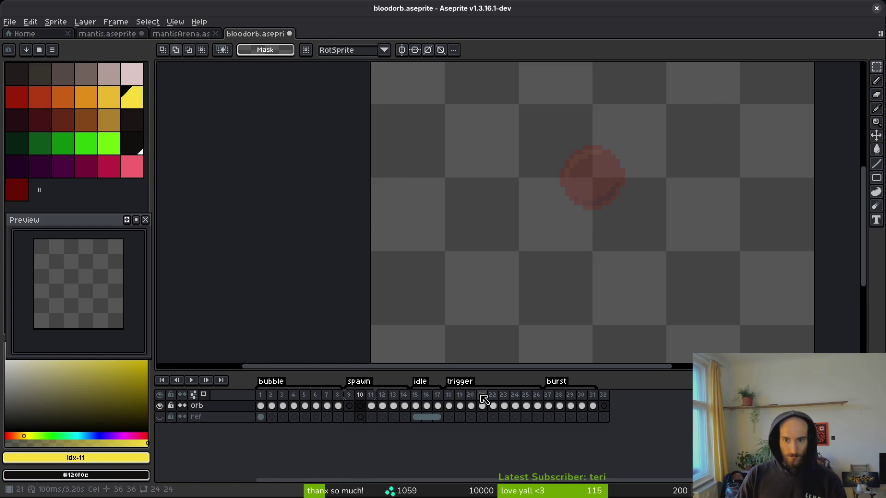
{"action": "key", "text": "Right"}
{"action": "key", "text": "Right"}
{"action": "key", "text": "ctrl+v"}
{"action": "key", "text": "Return"}
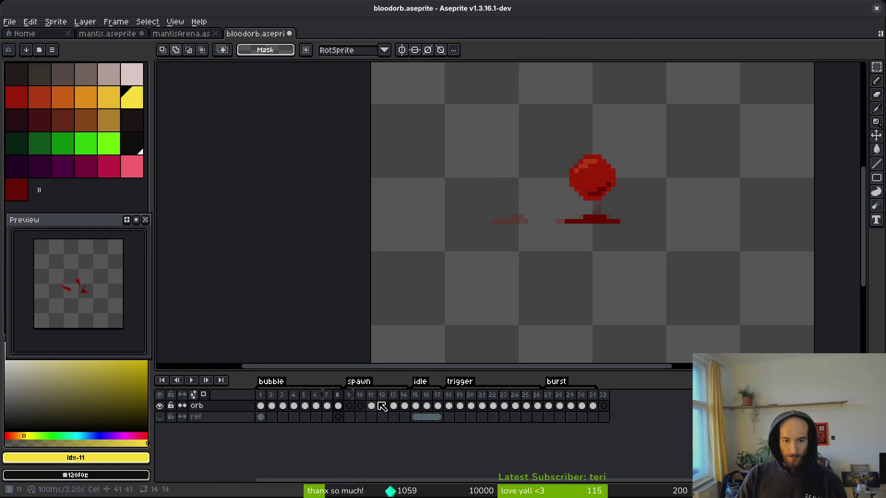
Step: Delete frames 9 and 10, save, and check the animation now ends at frame 30
{"action": "left_click_drag", "start_coordinate": [360, 396], "coordinate": [349, 396]}
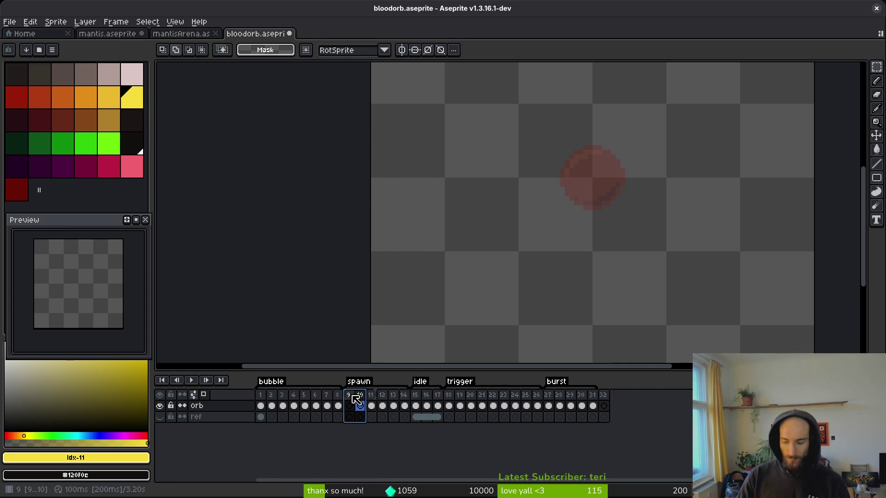
{"action": "key", "text": "alt+c"}
{"action": "key", "text": "ctrl+s"}
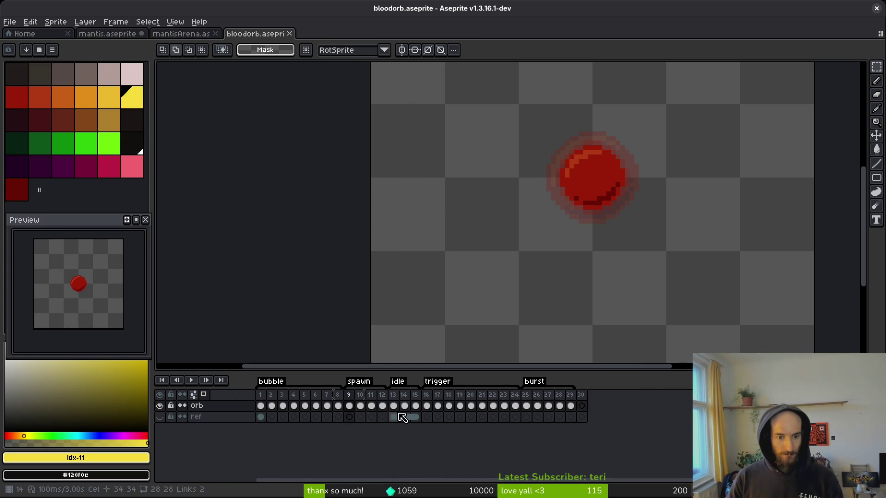
{"action": "left_click", "coordinate": [580, 395]}
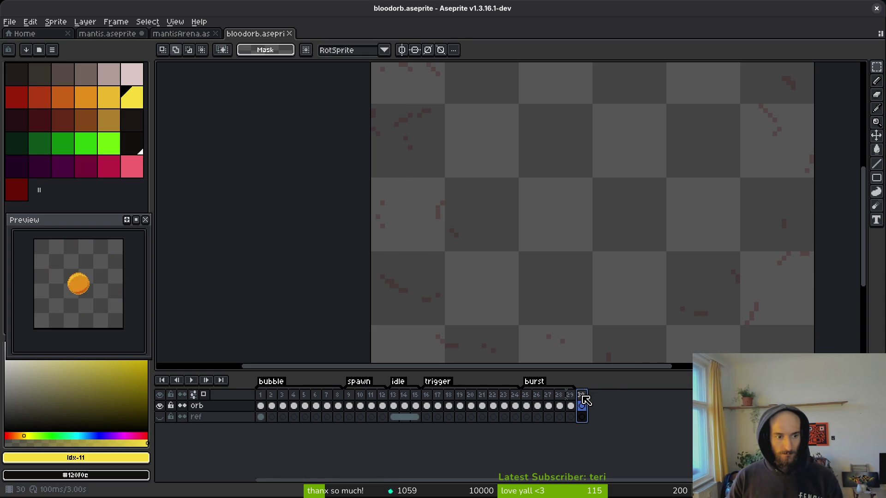
{"action": "key", "text": "ctrl+s"}
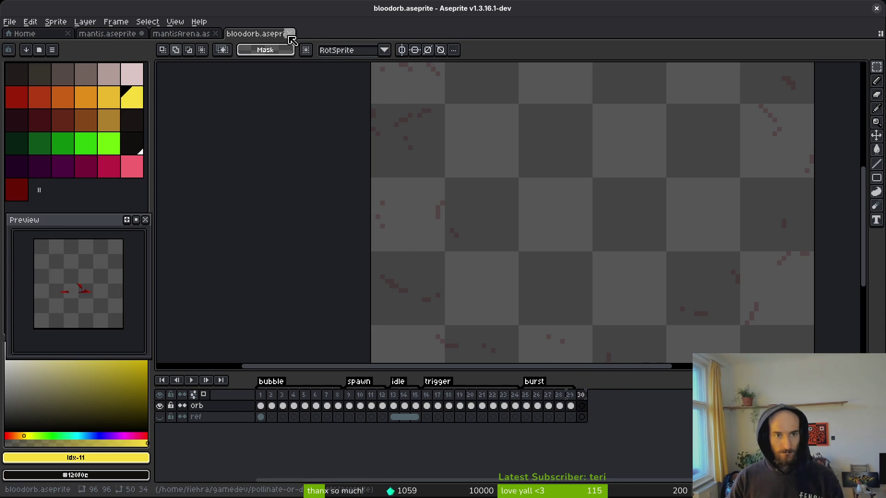
Step: Export the sprite sheet to art/objects, overwriting bloodorb-Sheet.png
{"action": "key", "text": "ctrl+e"}
{"action": "left_click", "coordinate": [293, 171]}
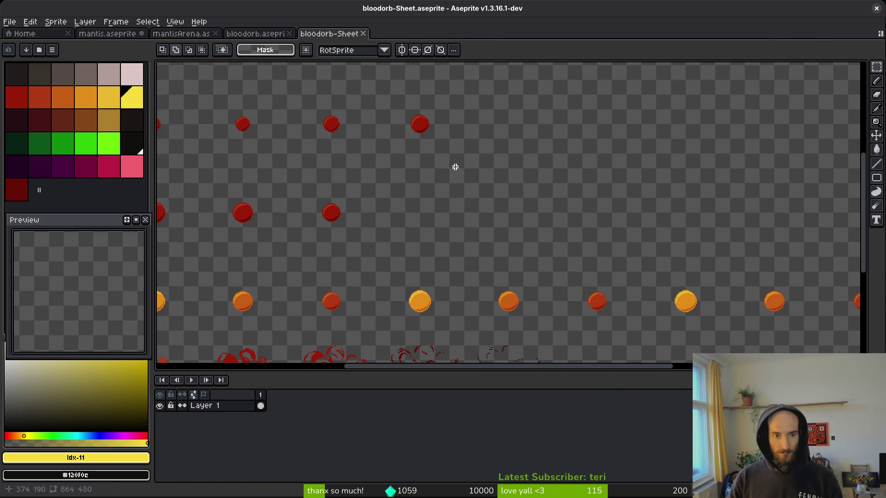
{"action": "key", "text": "ctrl+alt+shift+s"}
{"action": "left_click", "coordinate": [223, 41]}
{"action": "left_click", "coordinate": [226, 53]}
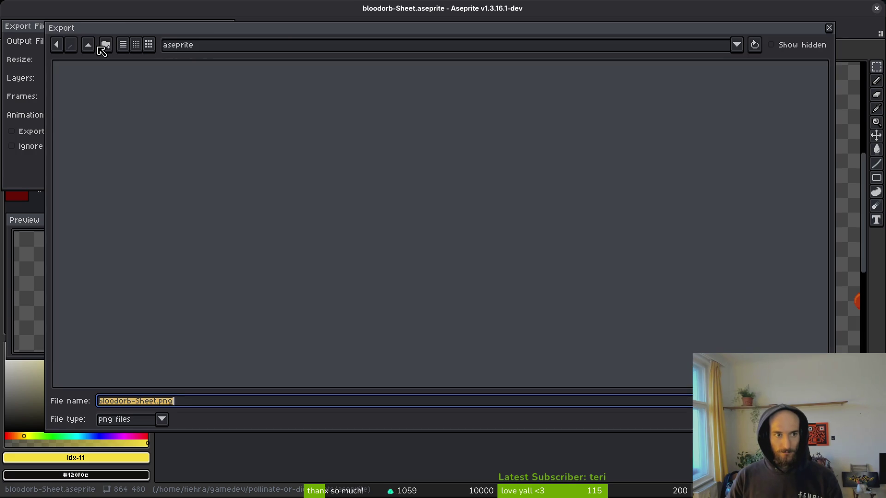
{"action": "left_click", "coordinate": [89, 47]}
{"action": "double_click", "coordinate": [608, 117]}
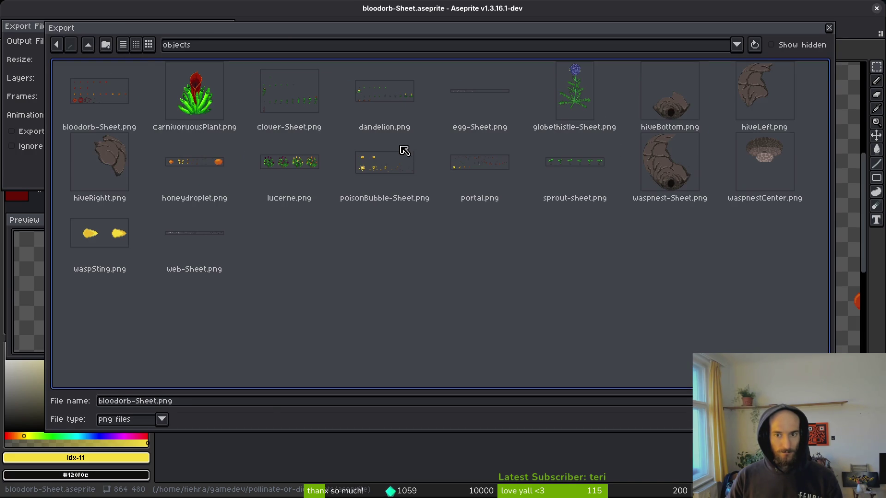
{"action": "key", "text": "Return"}
{"action": "left_click", "coordinate": [373, 281]}
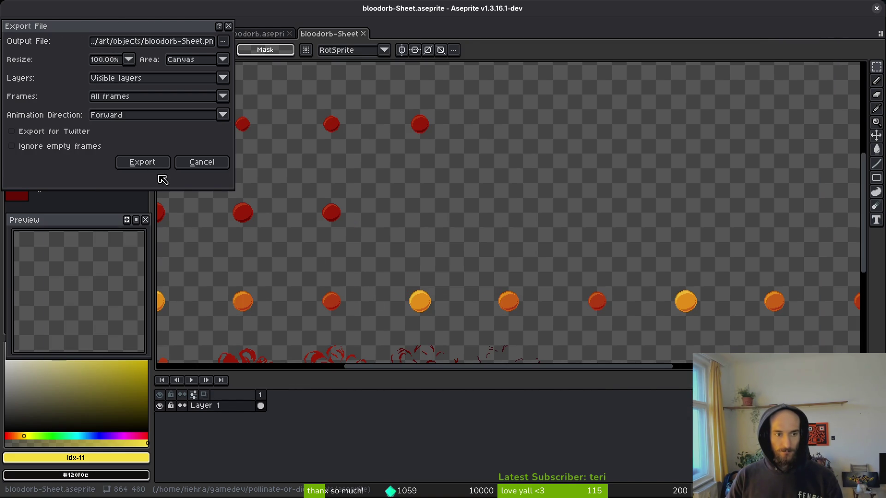
{"action": "left_click", "coordinate": [143, 162]}
{"action": "key", "text": "alt+Tab"}
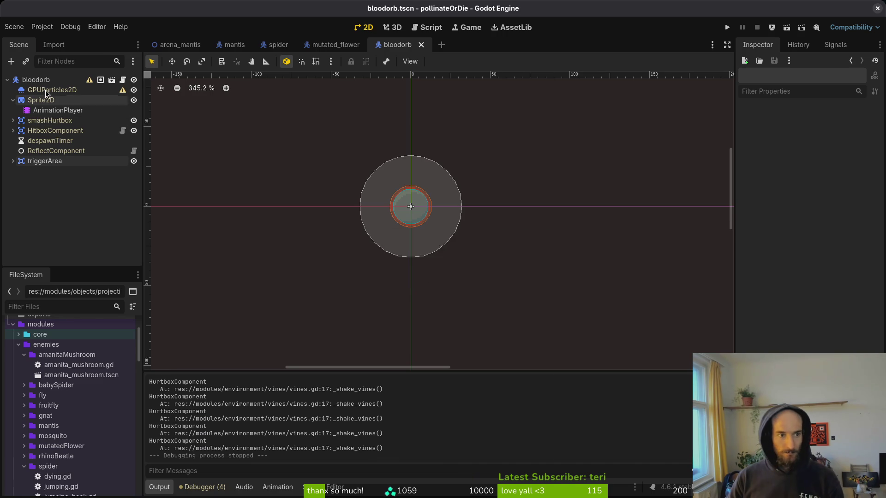
Step: Select the orb's AnimationPlayer and scrub the bubble animation to frame 7
{"action": "left_click", "coordinate": [46, 111]}
{"action": "left_click", "coordinate": [335, 317]}
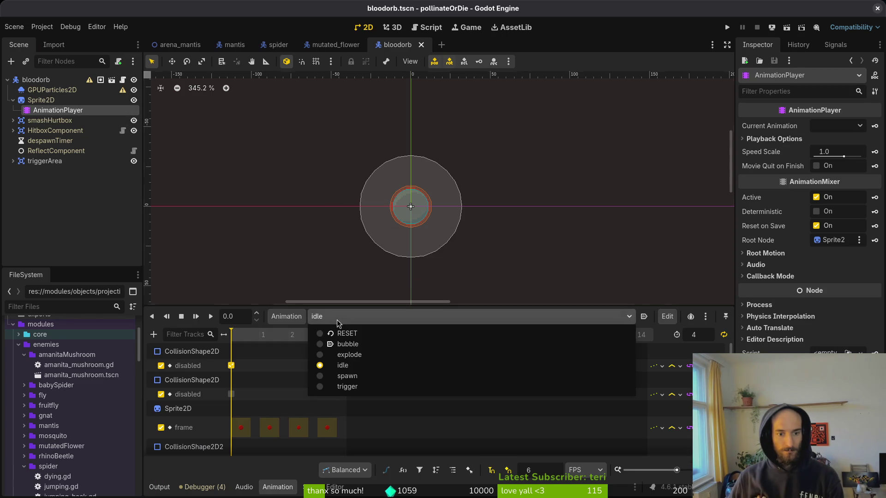
{"action": "left_click", "coordinate": [364, 345]}
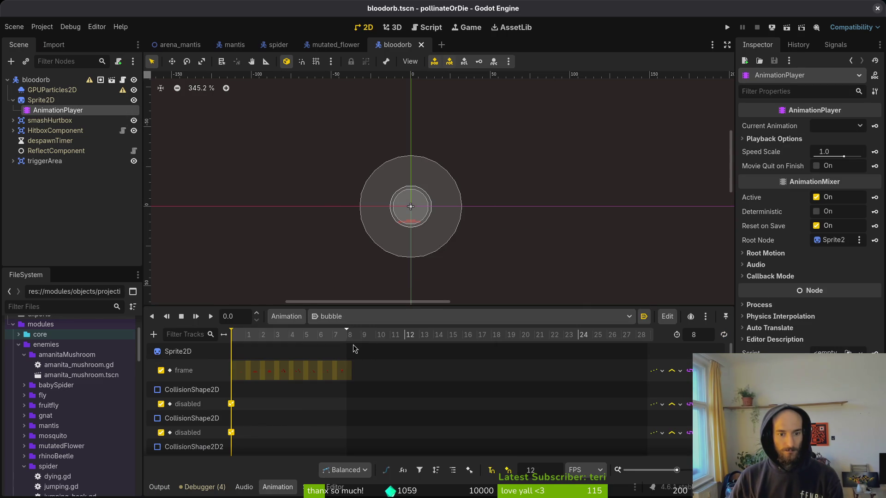
{"action": "left_click_drag", "start_coordinate": [258, 334], "coordinate": [347, 337]}
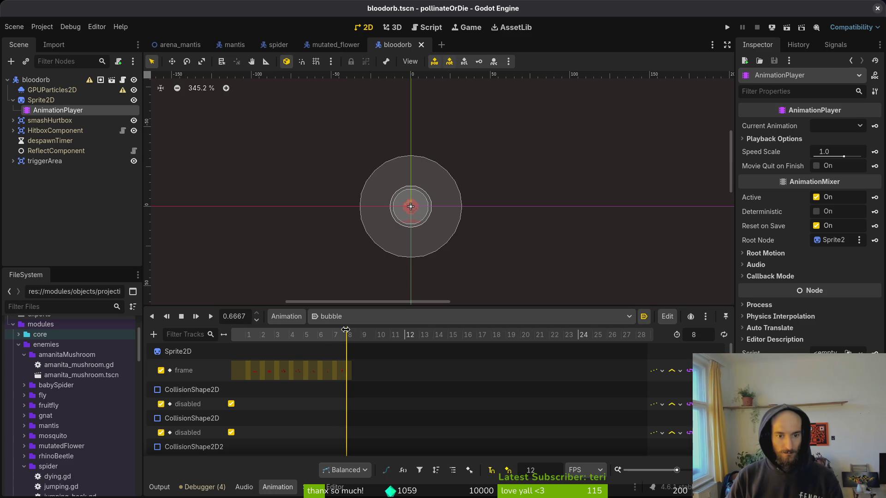
Step: Shorten the spawn animation to 4, delete the sprite frame keys past 4, and save
{"action": "left_click", "coordinate": [346, 319]}
{"action": "left_click", "coordinate": [373, 386]}
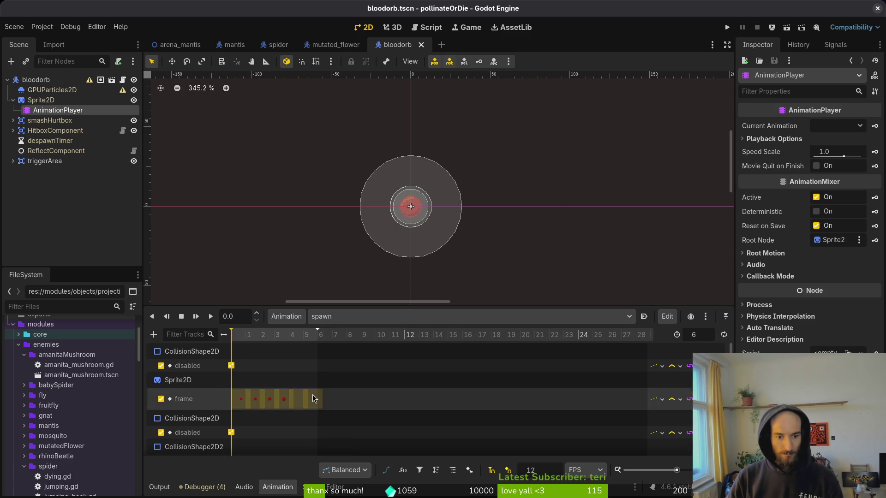
{"action": "left_click_drag", "start_coordinate": [235, 347], "coordinate": [295, 349]}
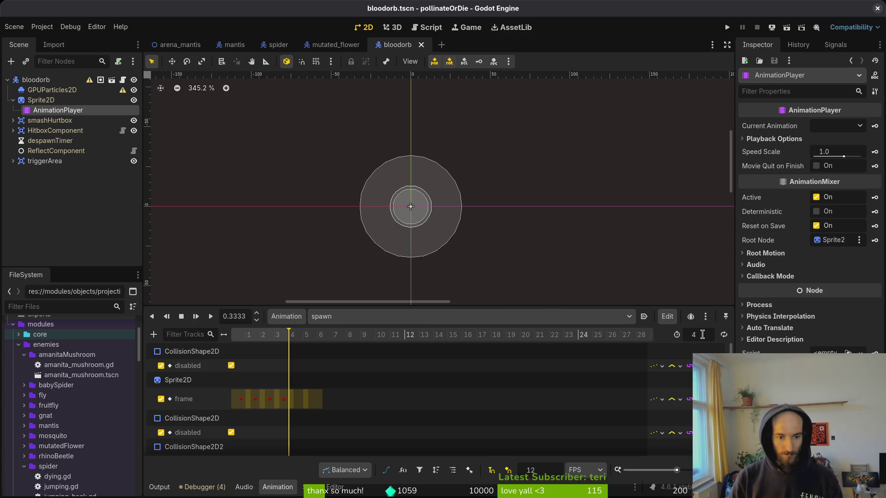
{"action": "left_click_drag", "start_coordinate": [340, 435], "coordinate": [306, 401]}
{"action": "key", "text": "Delete"}
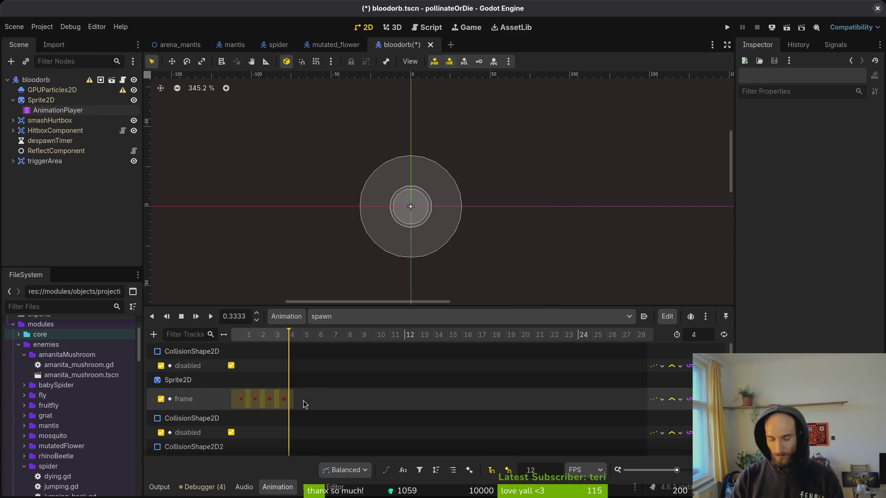
{"action": "key", "text": "ctrl+s"}
Step: Review the animation list and launch the game
{"action": "scroll", "coordinate": [331, 406], "scroll_direction": "down", "scroll_amount": 1}
{"action": "left_click", "coordinate": [365, 317]}
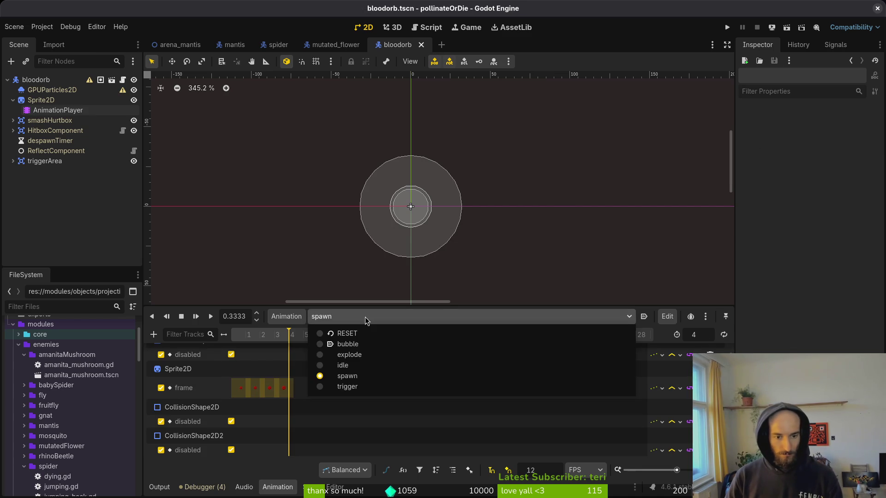
{"action": "key", "text": "Escape"}
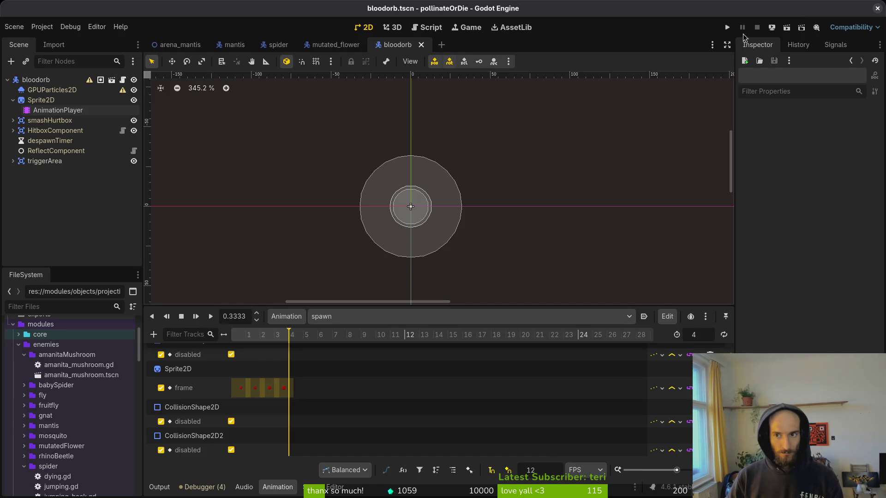
{"action": "left_click", "coordinate": [728, 28]}
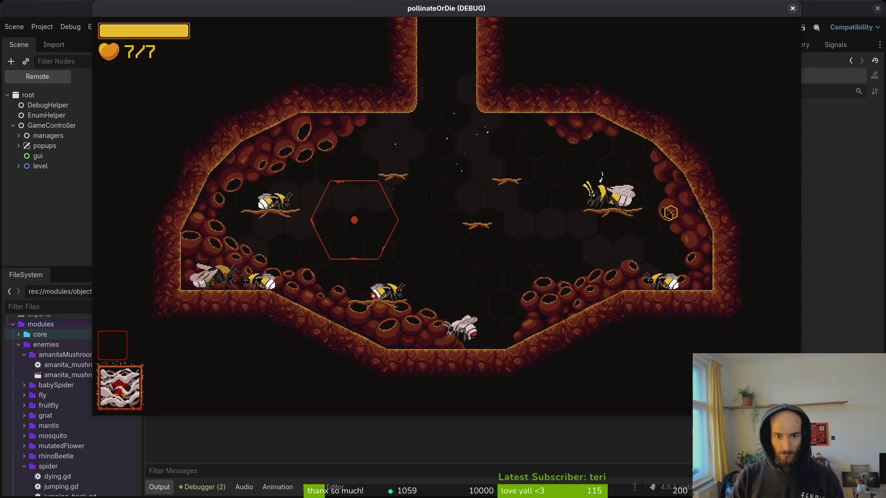
Step: Load the mantis level from the debug level select, playtest it, then pause
{"action": "key", "text": "F1"}
{"action": "key", "text": "Return"}
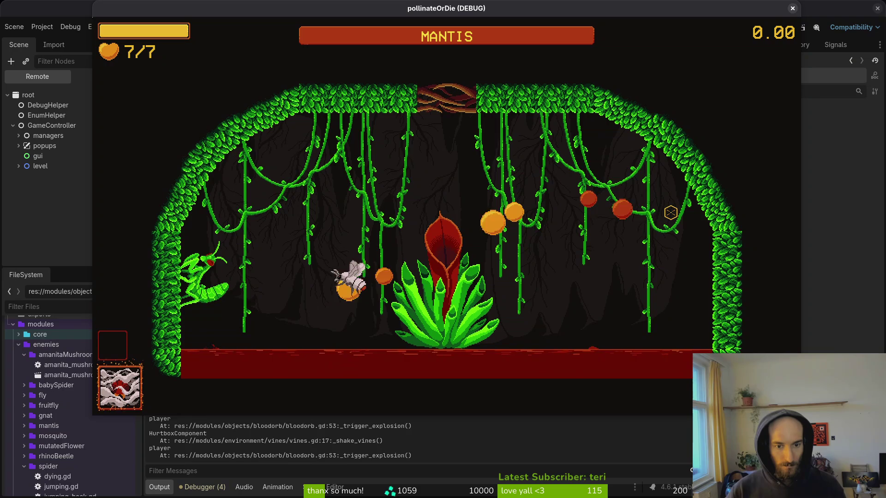
{"action": "key", "text": "Escape"}
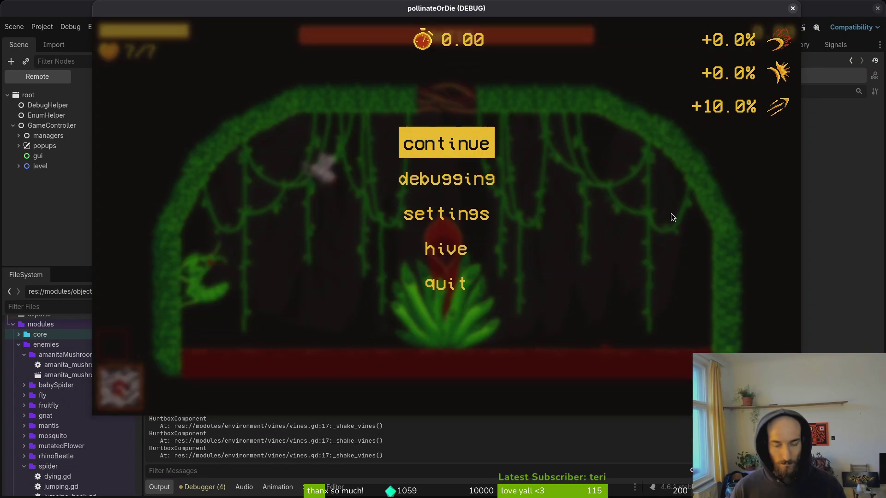
{"action": "key", "text": "alt+Tab"}
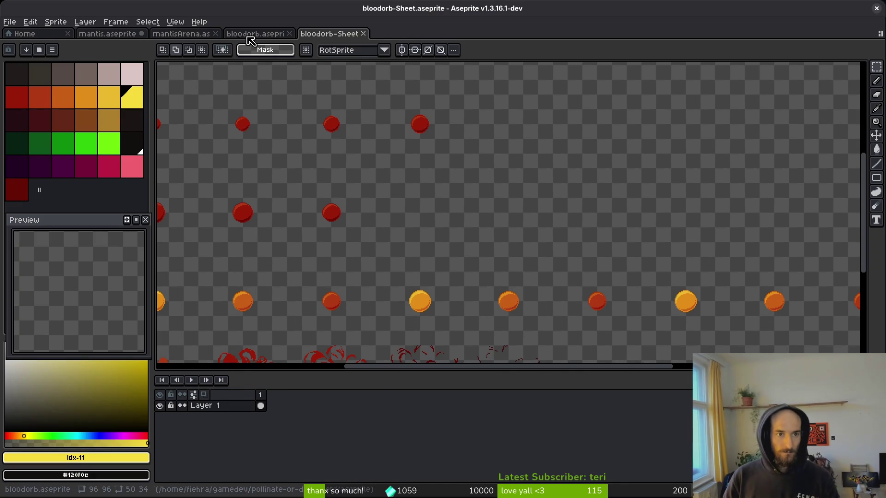
Step: Return to bloodorb.aseprite on frame 1 with the rectangular marquee tool active
{"action": "key", "text": "ctrl+shift+Tab"}
{"action": "left_click", "coordinate": [265, 406]}
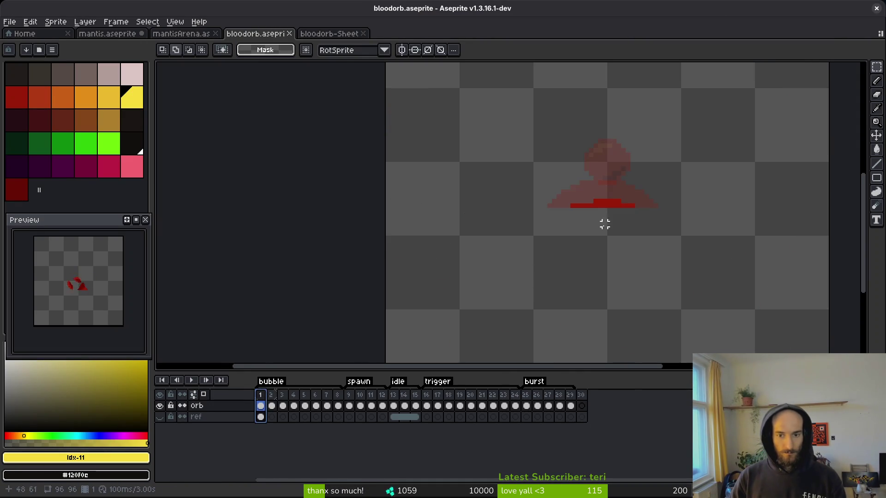
{"action": "scroll", "coordinate": [567, 258], "scroll_direction": "right", "scroll_amount": 2}
{"action": "key", "text": "Right"}
{"action": "key", "text": "Right"}
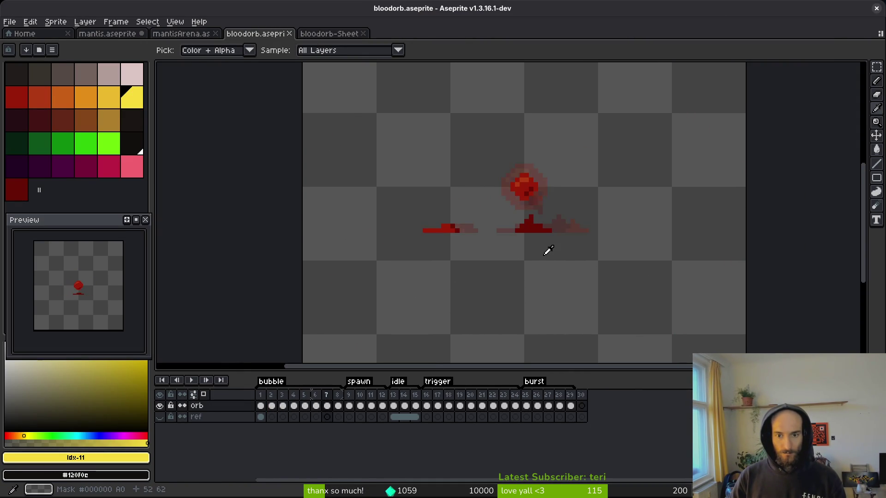
{"action": "key", "text": "m"}
{"action": "key", "text": "i"}
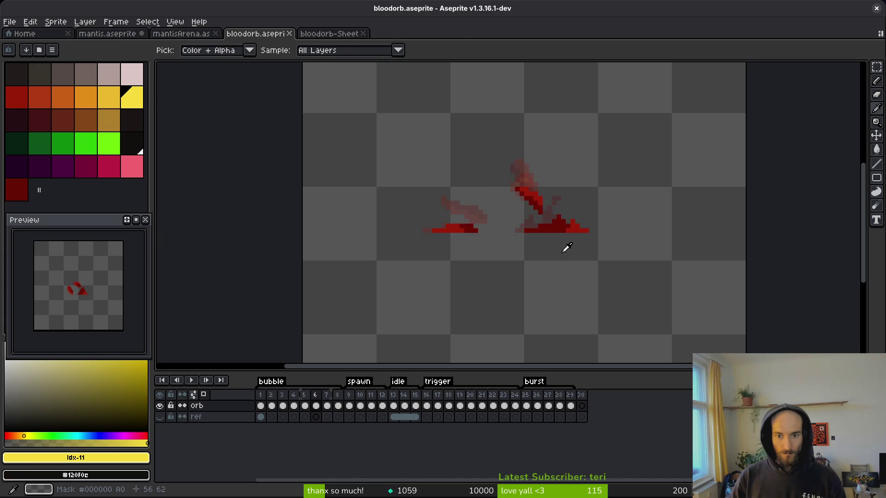
{"action": "key", "text": "m"}
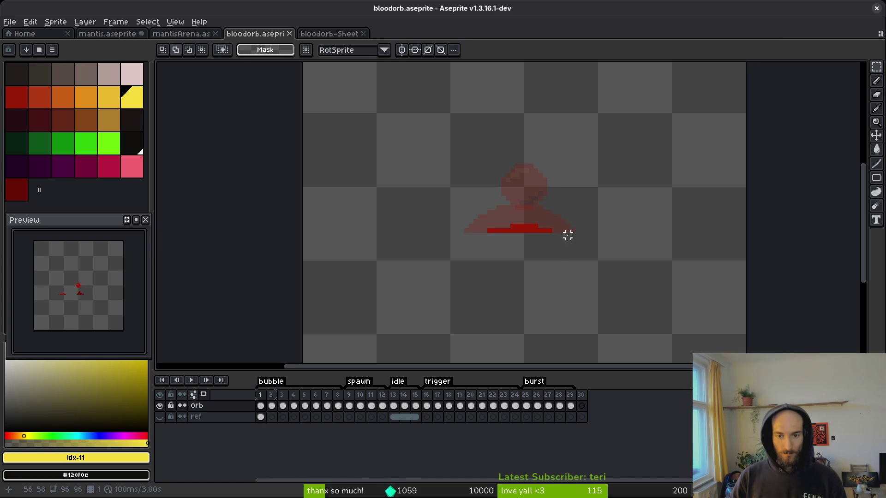
{"action": "scroll", "coordinate": [439, 228], "scroll_direction": "up", "scroll_amount": 3}
Step: On frame 1, extend the red #981b08 strip one pixel left with the Pencil
{"action": "left_click", "coordinate": [439, 228], "text": "alt"}
{"action": "key", "text": "b"}
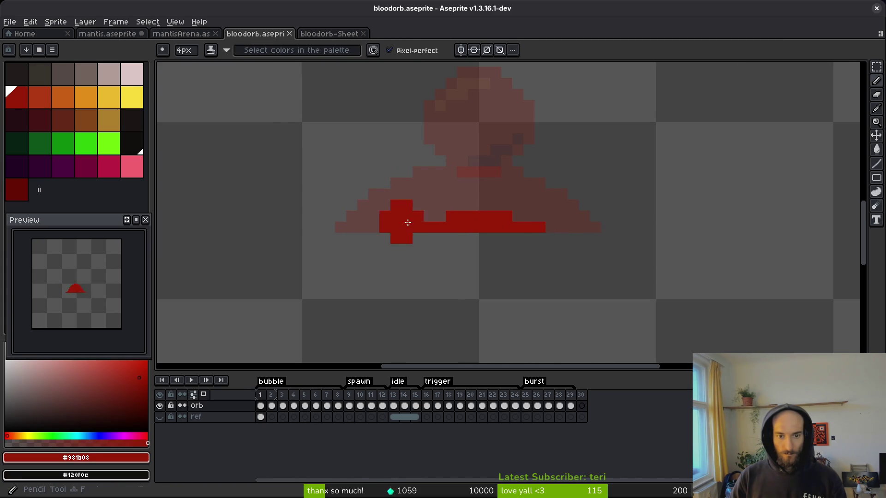
{"action": "left_click", "coordinate": [384, 227]}
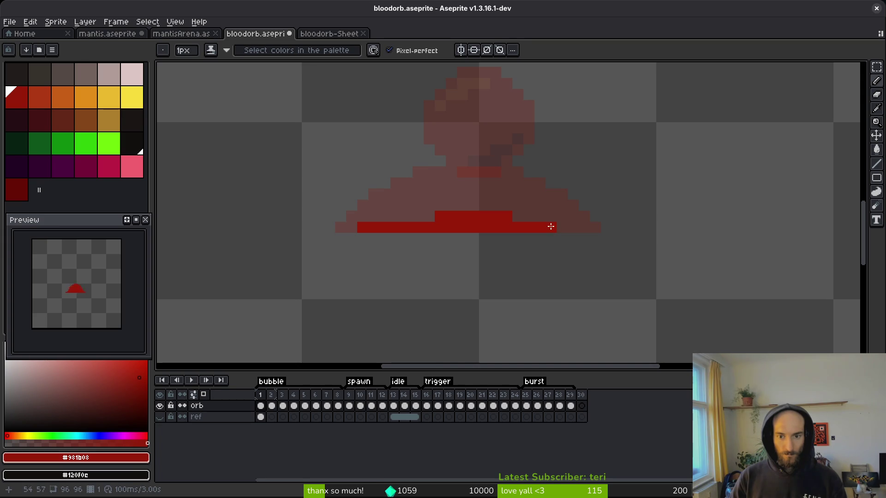
Step: On frame 2, turn off symmetry and paint the dome's gaps and top rows solid red
{"action": "key", "text": "period"}
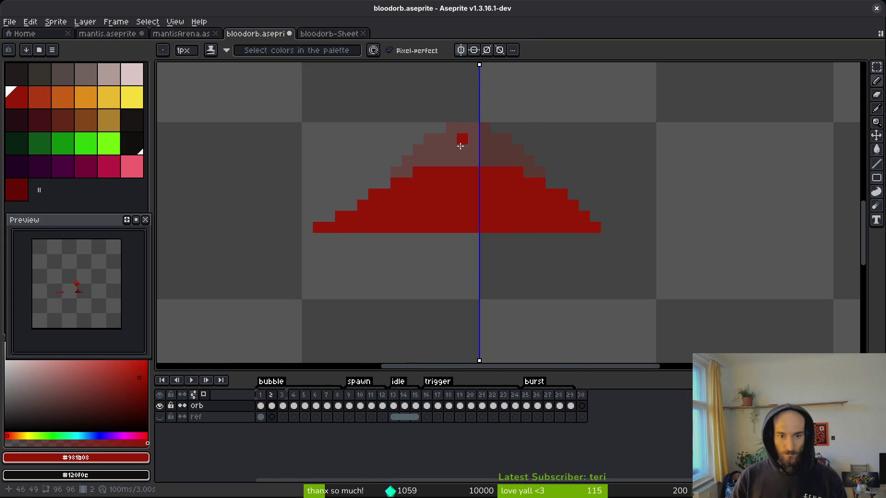
{"action": "left_click", "coordinate": [460, 50]}
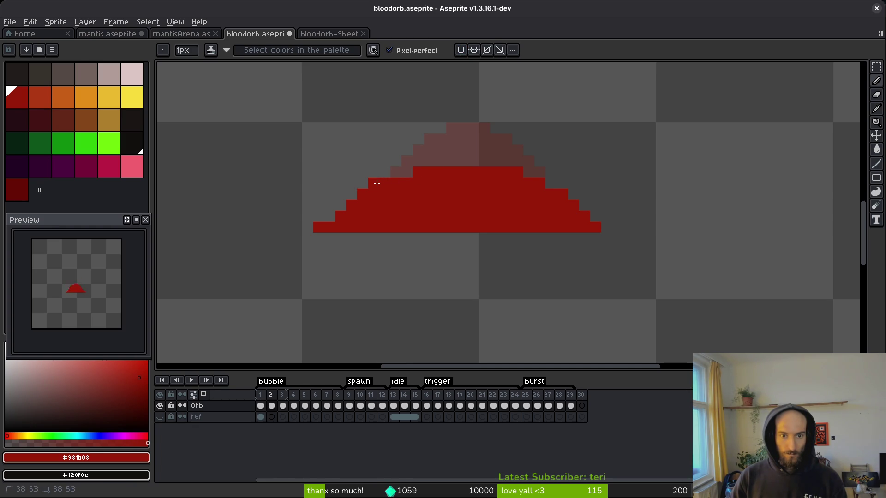
{"action": "mouse_move", "coordinate": [375, 177]}
{"action": "left_mouse_down"}
{"action": "mouse_move", "coordinate": [430, 173]}
{"action": "mouse_move", "coordinate": [392, 156]}
{"action": "left_mouse_up"}
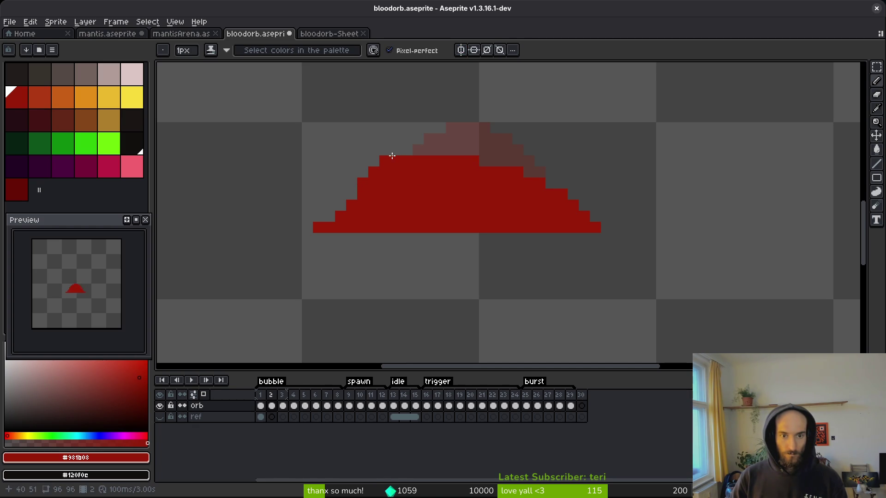
{"action": "left_click_drag", "start_coordinate": [463, 160], "coordinate": [529, 162]}
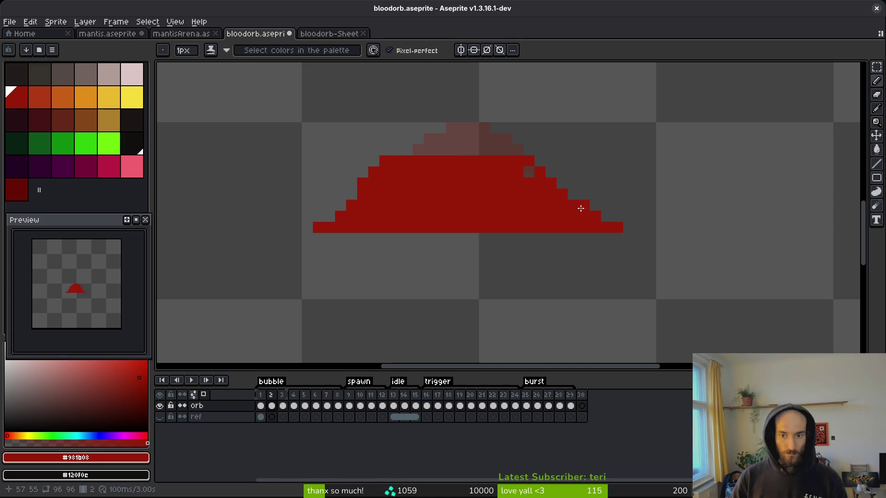
{"action": "mouse_move", "coordinate": [541, 152]}
{"action": "left_mouse_down"}
{"action": "mouse_move", "coordinate": [452, 141]}
{"action": "mouse_move", "coordinate": [403, 152]}
{"action": "left_mouse_up"}
{"action": "left_click_drag", "start_coordinate": [479, 158], "coordinate": [508, 151]}
{"action": "scroll", "coordinate": [634, 261], "scroll_direction": "down", "scroll_amount": 4}
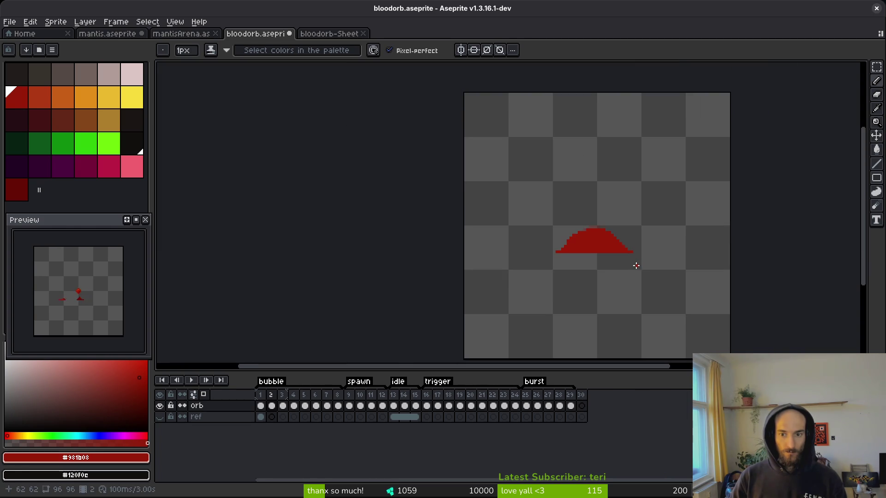
{"action": "scroll", "coordinate": [634, 261], "scroll_direction": "up", "scroll_amount": 4}
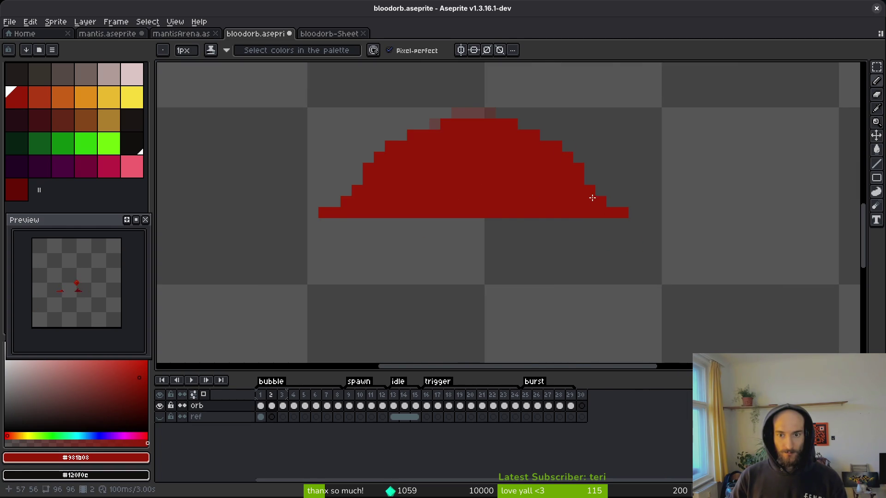
{"action": "scroll", "coordinate": [624, 263], "scroll_direction": "down", "scroll_amount": 3}
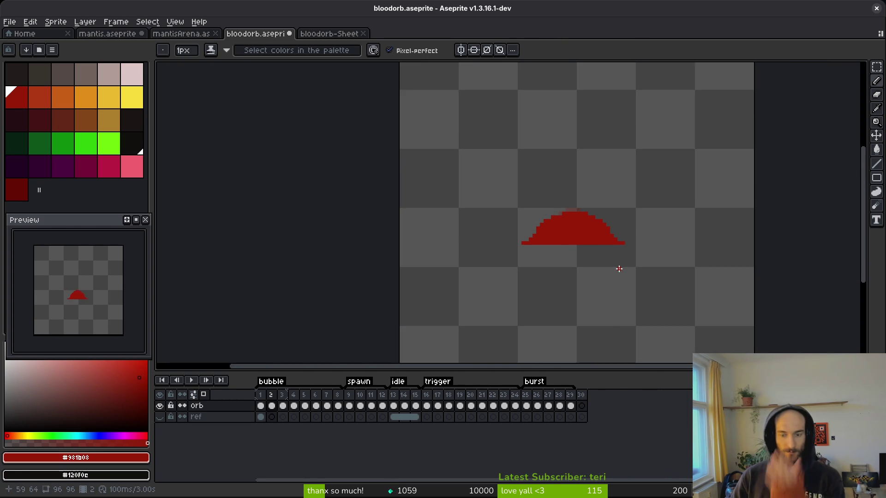
{"action": "scroll", "coordinate": [618, 243], "scroll_direction": "up", "scroll_amount": 3}
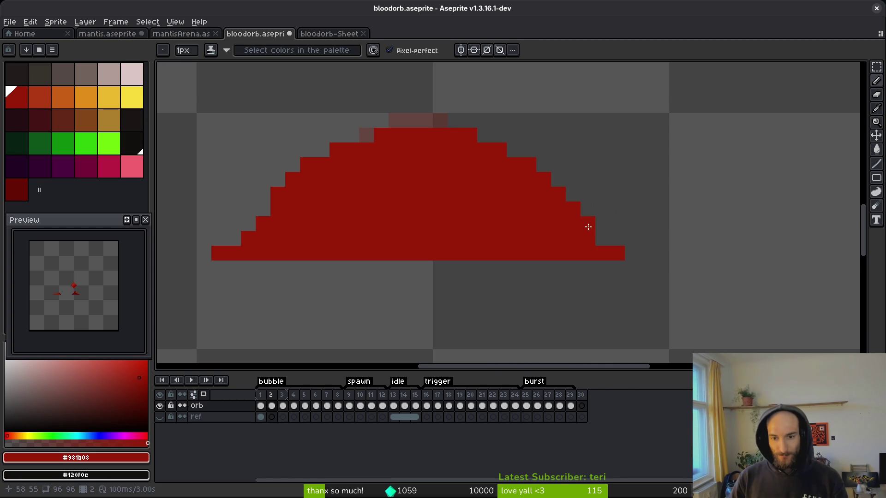
{"action": "scroll", "coordinate": [669, 292], "scroll_direction": "down", "scroll_amount": 3}
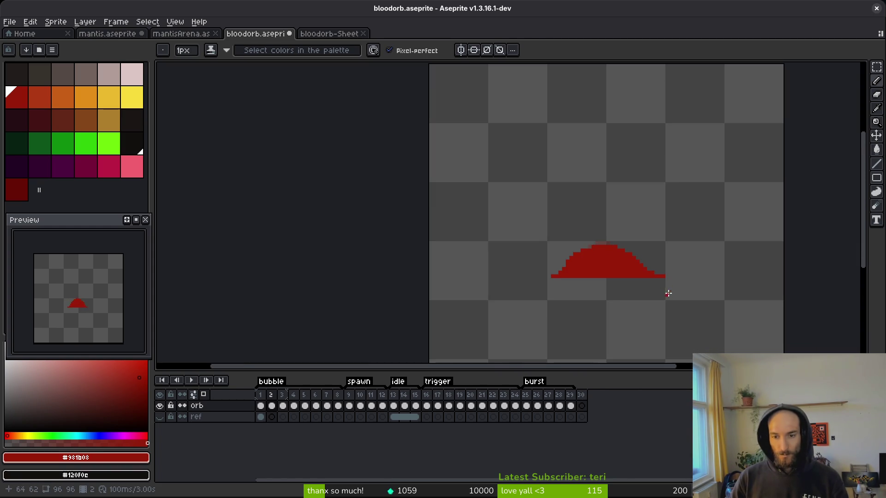
Step: Undo the two extra strokes, compare frames 1 and 2, and save the sprite
{"action": "key", "text": "ctrl+z"}
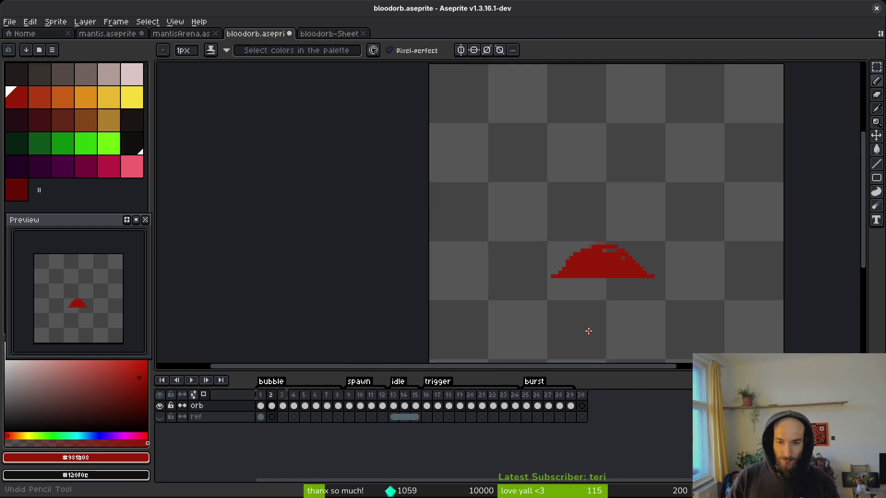
{"action": "key", "text": "ctrl+z"}
{"action": "key", "text": "ctrl+z"}
{"action": "key", "text": "ctrl+z"}
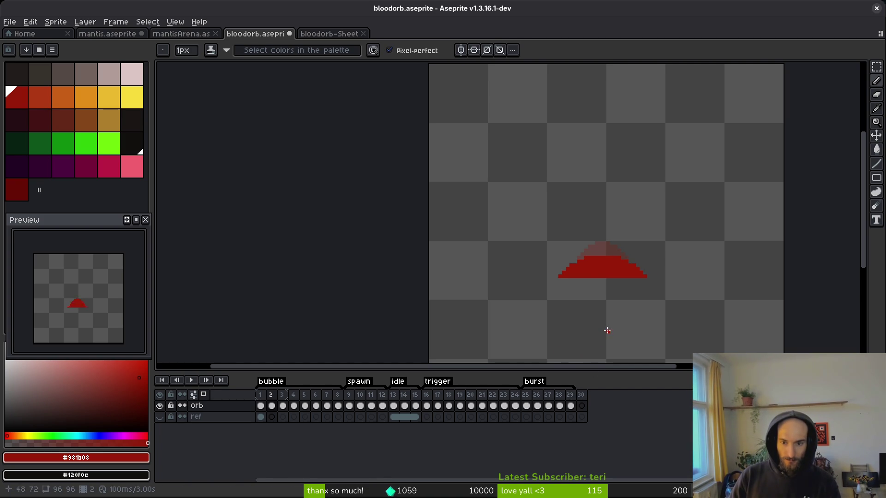
{"action": "key", "text": "Left"}
{"action": "key", "text": "i"}
{"action": "key", "text": "Right"}
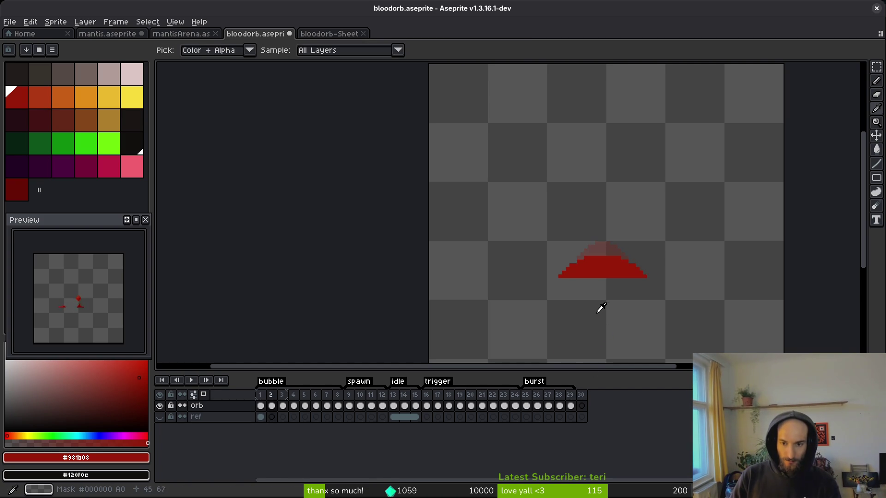
{"action": "key", "text": "Right"}
{"action": "key", "text": "Right"}
{"action": "key", "text": "b"}
{"action": "key", "text": "ctrl+s"}
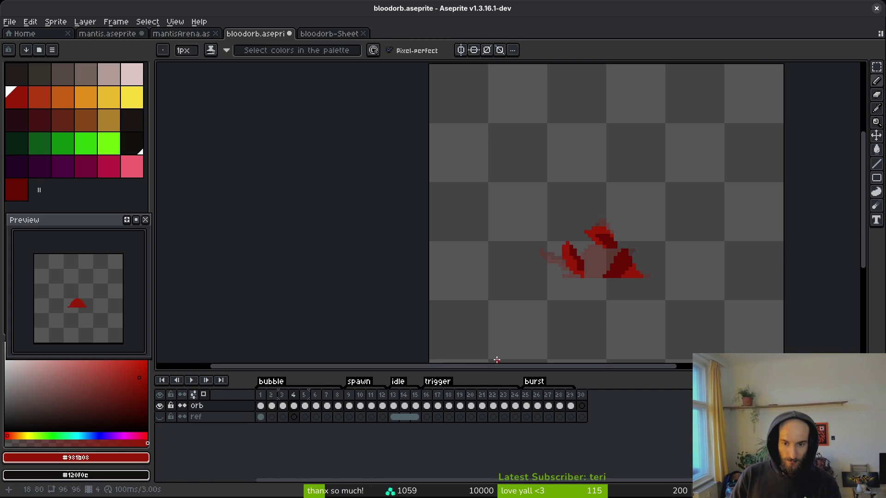
{"action": "key", "text": "Left"}
{"action": "key", "text": "Left"}
{"action": "key", "text": "i"}
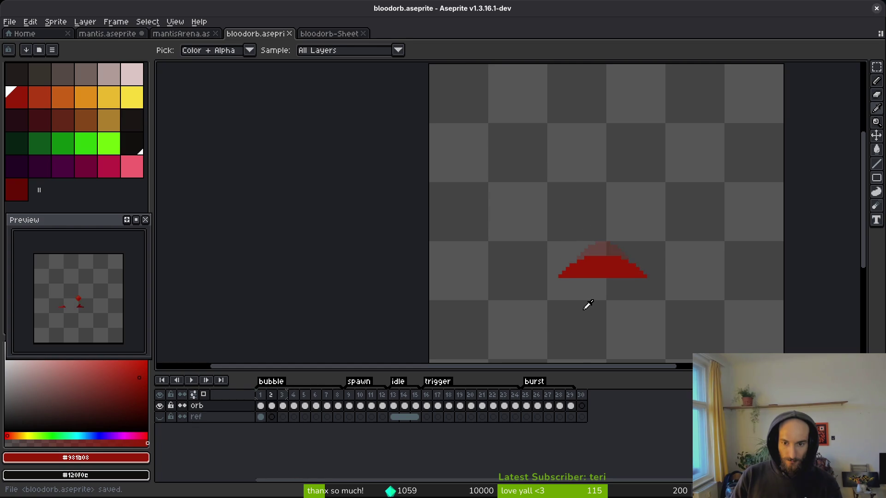
{"action": "key", "text": "Left"}
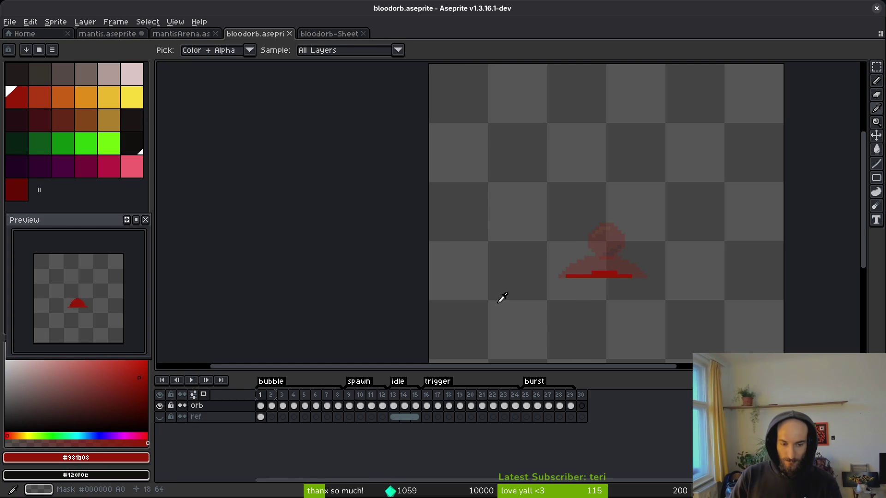
{"action": "key", "text": "Right"}
{"action": "key", "text": "b"}
{"action": "scroll", "coordinate": [597, 263], "scroll_direction": "up", "scroll_amount": 2}
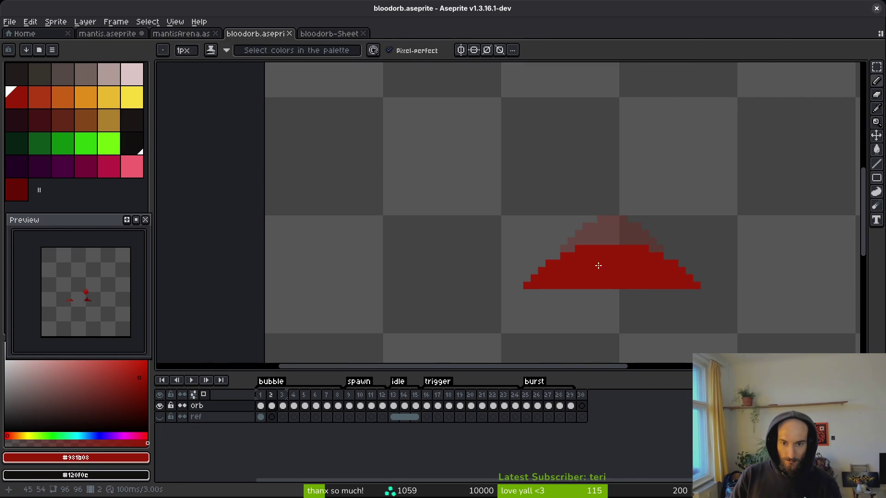
Step: On frame 3, fill the gaps along the red dome's base and upper edges, then save
{"action": "key", "text": "Right"}
{"action": "scroll", "coordinate": [560, 277], "scroll_direction": "up", "scroll_amount": 1}
{"action": "mouse_move", "coordinate": [495, 290]}
{"action": "left_mouse_down"}
{"action": "mouse_move", "coordinate": [505, 277]}
{"action": "mouse_move", "coordinate": [556, 265]}
{"action": "left_mouse_up"}
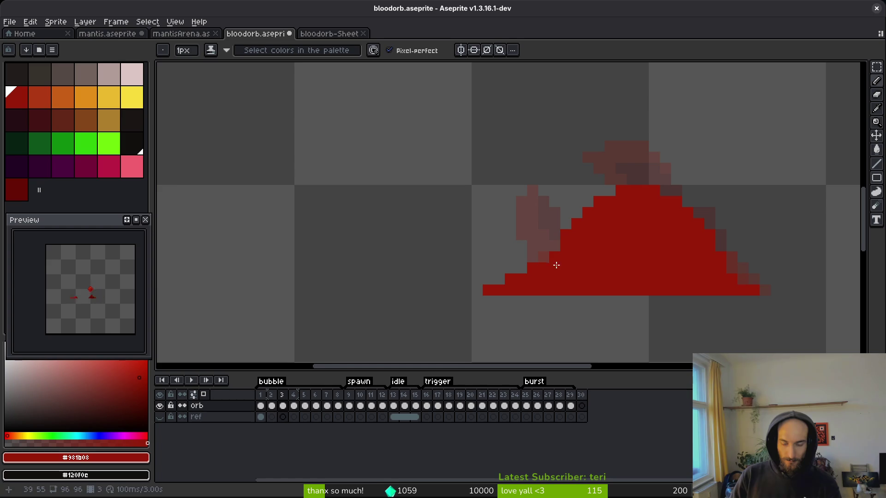
{"action": "left_click", "coordinate": [577, 217]}
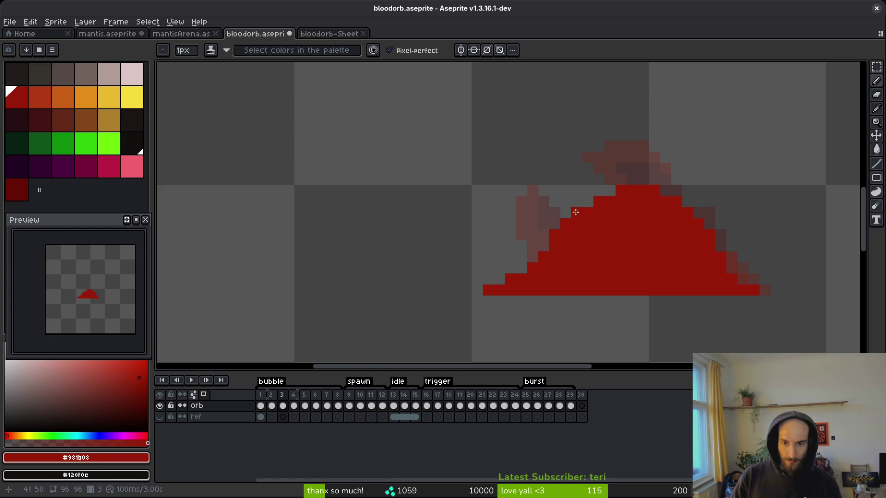
{"action": "mouse_move", "coordinate": [577, 203]}
{"action": "left_mouse_down"}
{"action": "mouse_move", "coordinate": [647, 180]}
{"action": "mouse_move", "coordinate": [681, 191]}
{"action": "left_mouse_up"}
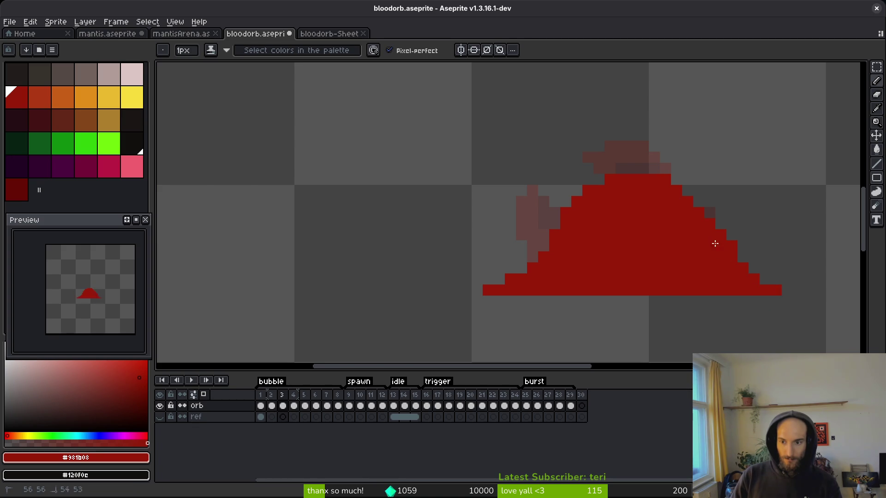
{"action": "left_click_drag", "start_coordinate": [692, 201], "coordinate": [702, 211]}
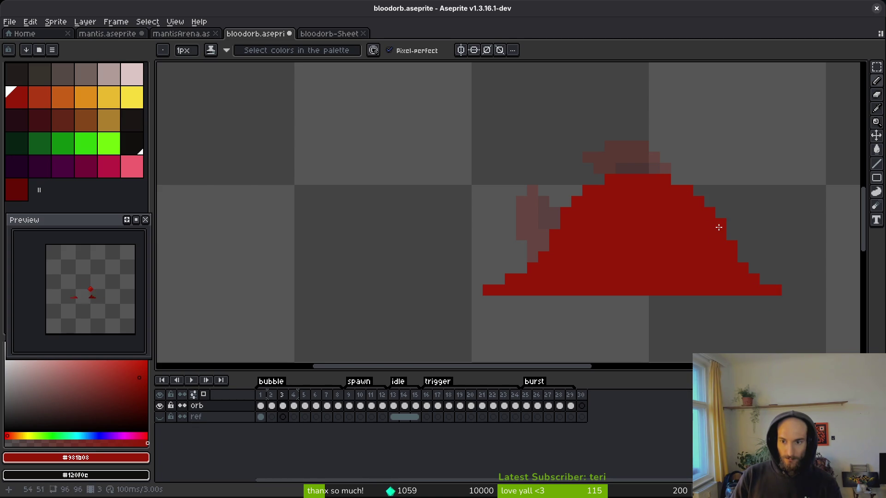
{"action": "scroll", "coordinate": [718, 227], "scroll_direction": "down", "scroll_amount": 4}
{"action": "key", "text": "ctrl+s"}
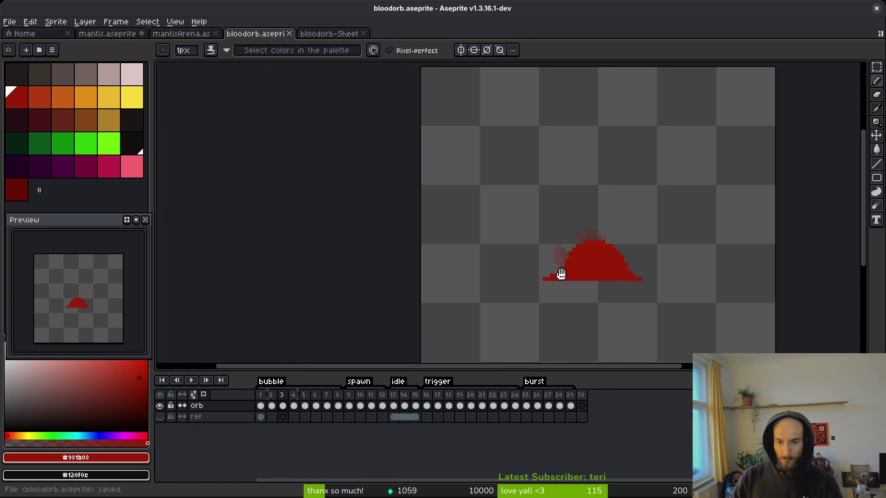
Step: On frame 4, marquee-select the flames
{"action": "key", "text": "Right"}
{"action": "scroll", "coordinate": [581, 262], "scroll_direction": "up", "scroll_amount": 2}
{"action": "key", "text": "m"}
{"action": "left_click_drag", "start_coordinate": [489, 212], "coordinate": [581, 312]}
Step: Scale frame 4's flames up to about 111% by 123% and confirm
{"action": "left_click", "coordinate": [500, 194]}
{"action": "left_click_drag", "start_coordinate": [488, 182], "coordinate": [755, 339]}
{"action": "mouse_move", "coordinate": [481, 176]}
{"action": "left_mouse_down"}
{"action": "mouse_move", "coordinate": [443, 132]}
{"action": "mouse_move", "coordinate": [457, 143]}
{"action": "left_mouse_up"}
{"action": "left_click_drag", "start_coordinate": [573, 218], "coordinate": [583, 223]}
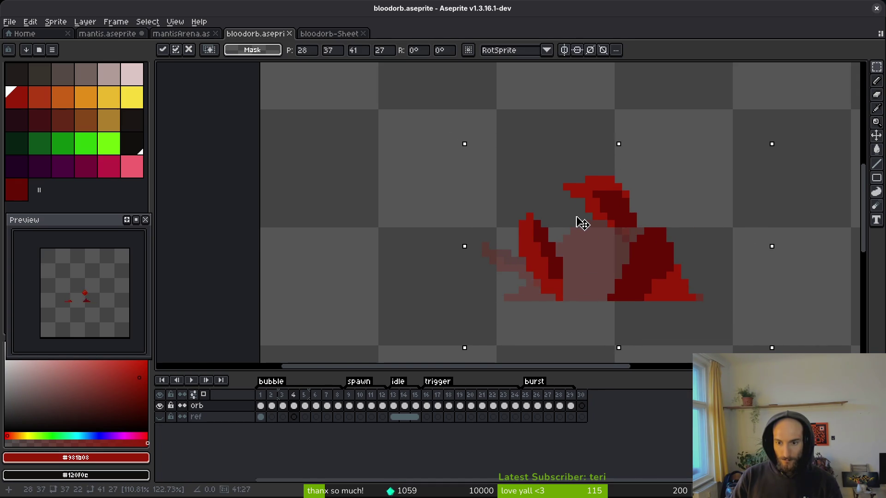
{"action": "key", "text": "Return"}
Step: Eyedrop the flame reds and recolour the lower flame pixels bright red
{"action": "scroll", "coordinate": [579, 251], "scroll_direction": "up", "scroll_amount": 4}
{"action": "left_click", "coordinate": [579, 251], "text": "alt"}
{"action": "key", "text": "b"}
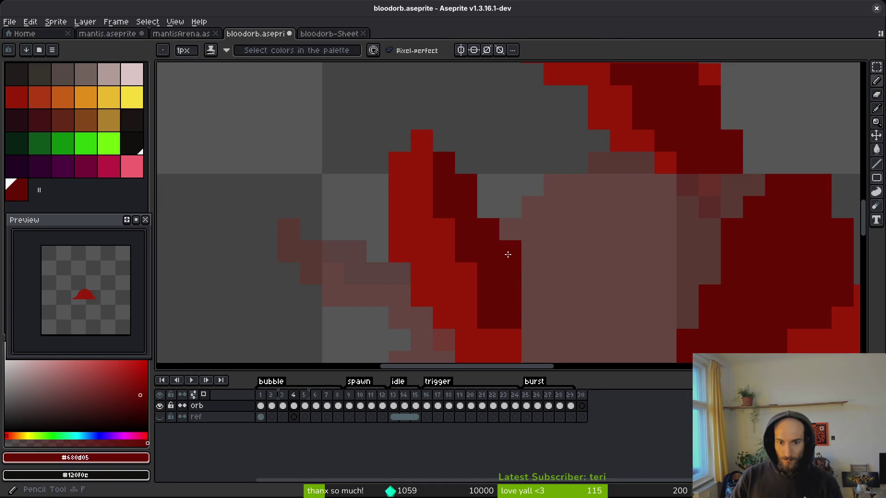
{"action": "scroll", "coordinate": [508, 251], "scroll_direction": "down", "scroll_amount": 4}
{"action": "scroll", "coordinate": [683, 270], "scroll_direction": "up", "scroll_amount": 6}
{"action": "left_click_drag", "start_coordinate": [441, 218], "coordinate": [542, 166]}
{"action": "left_click", "coordinate": [511, 303], "text": "alt"}
{"action": "left_click", "coordinate": [468, 257], "text": "alt"}
{"action": "left_click", "coordinate": [473, 272]}
{"action": "left_click_drag", "start_coordinate": [465, 251], "coordinate": [608, 270]}
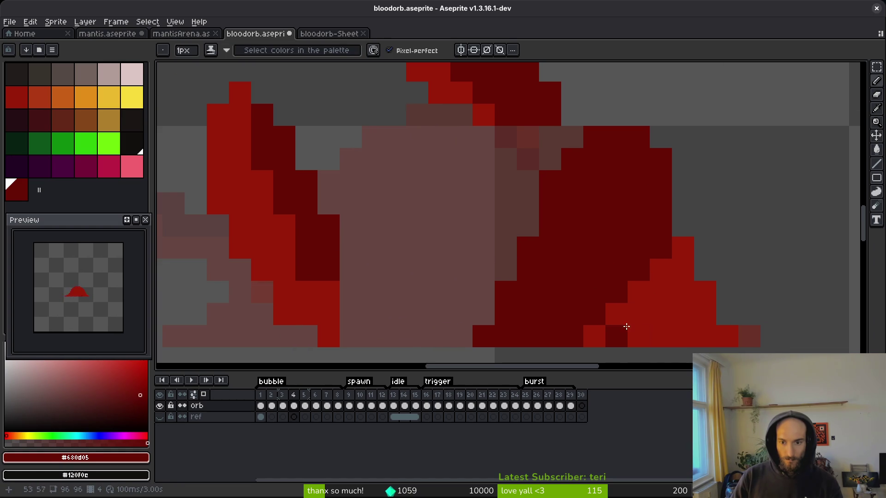
{"action": "left_click", "coordinate": [628, 333], "text": "alt"}
{"action": "left_click", "coordinate": [603, 314]}
{"action": "mouse_move", "coordinate": [572, 336]}
{"action": "left_mouse_down"}
{"action": "mouse_move", "coordinate": [543, 336]}
{"action": "mouse_move", "coordinate": [549, 314]}
{"action": "left_mouse_up"}
Step: Repaint the upper dark flame pixels bright red, undoing one stray pixel
{"action": "left_click_drag", "start_coordinate": [531, 217], "coordinate": [637, 330]}
{"action": "left_click", "coordinate": [612, 208]}
{"action": "left_click_drag", "start_coordinate": [655, 163], "coordinate": [661, 190]}
{"action": "key", "text": "ctrl+z"}
{"action": "left_click", "coordinate": [599, 182]}
{"action": "scroll", "coordinate": [576, 216], "scroll_direction": "up", "scroll_amount": 3}
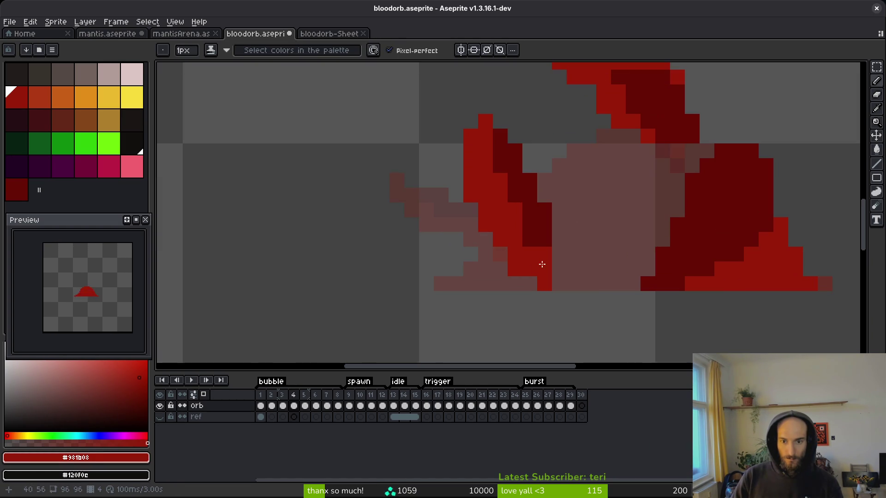
Step: Add a dark red pixel near the flame base and save the sprite
{"action": "key", "text": "e"}
{"action": "left_click", "coordinate": [529, 284]}
{"action": "left_click", "coordinate": [542, 256], "text": "alt"}
{"action": "key", "text": "ctrl+s"}
{"action": "scroll", "coordinate": [568, 231], "scroll_direction": "down", "scroll_amount": 5}
{"action": "scroll", "coordinate": [559, 252], "scroll_direction": "up", "scroll_amount": 3}
Step: Select the left flame, try nudging it down one pixel, then drop it in place
{"action": "key", "text": "m"}
{"action": "left_click_drag", "start_coordinate": [436, 154], "coordinate": [549, 286]}
{"action": "key", "text": "Down"}
{"action": "key", "text": "ctrl+z"}
{"action": "key", "text": "ctrl+z"}
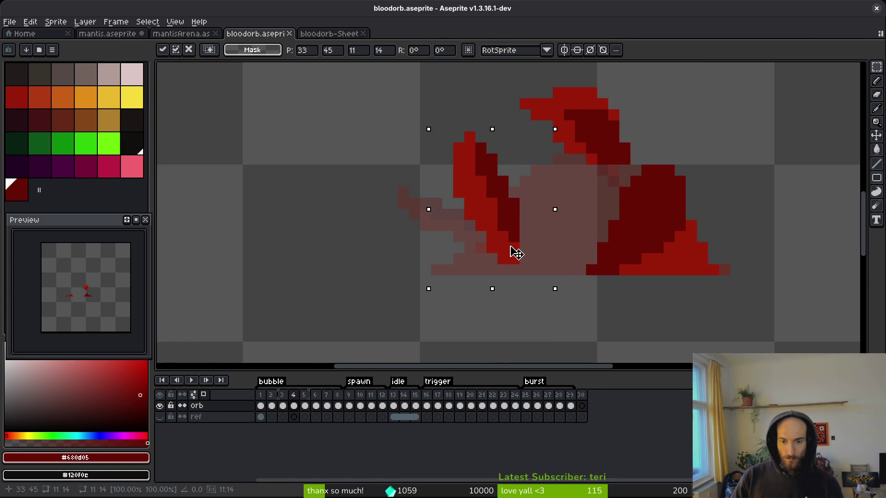
{"action": "key", "text": "Return"}
{"action": "scroll", "coordinate": [579, 267], "scroll_direction": "down", "scroll_amount": 2}
{"action": "key", "text": "i"}
Step: On frame 5, marquee-select the left and upper-right flames
{"action": "key", "text": "Right"}
{"action": "key", "text": "m"}
{"action": "scroll", "coordinate": [584, 260], "scroll_direction": "up", "scroll_amount": 2}
{"action": "left_click_drag", "start_coordinate": [389, 190], "coordinate": [563, 290]}
{"action": "key", "text": "Return"}
{"action": "left_click_drag", "start_coordinate": [644, 216], "coordinate": [574, 123]}
{"action": "left_click", "coordinate": [653, 196]}
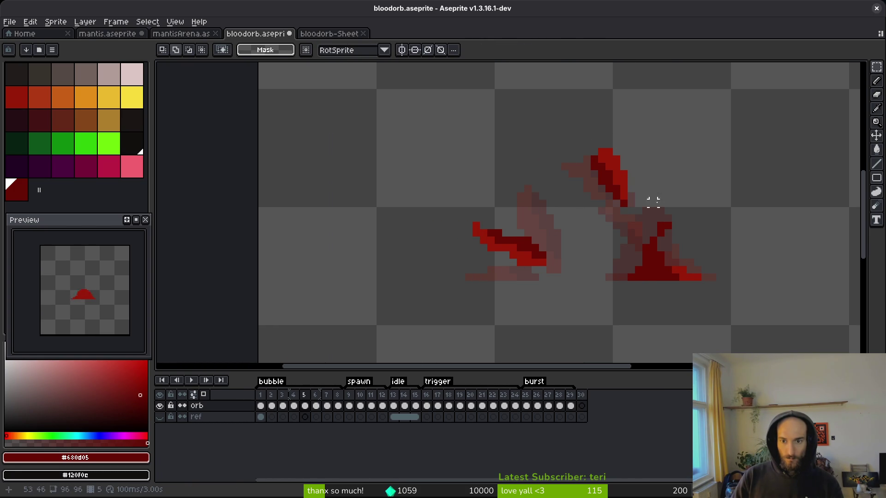
Step: Select and deselect frame 5's lower-right flame, step through frames, and save
{"action": "left_click_drag", "start_coordinate": [617, 233], "coordinate": [763, 316]}
{"action": "key", "text": "ctrl+d"}
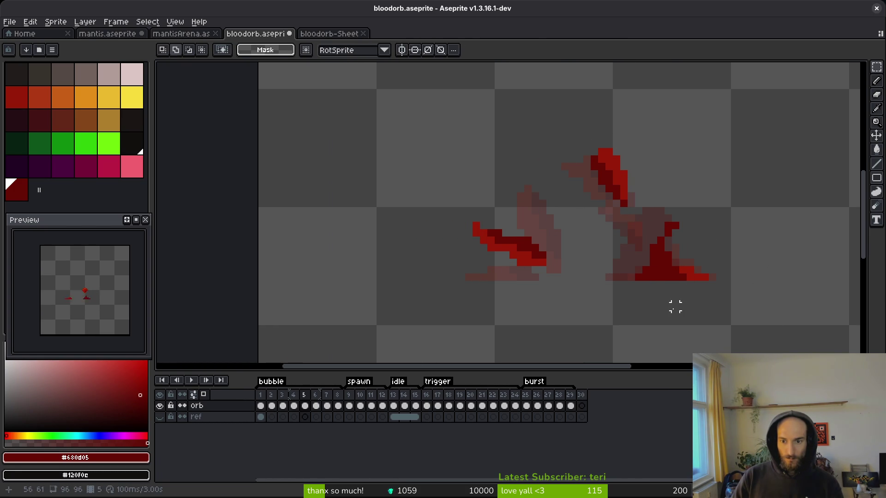
{"action": "key", "text": "Left"}
{"action": "key", "text": "i"}
{"action": "key", "text": "Right"}
{"action": "key", "text": "Right"}
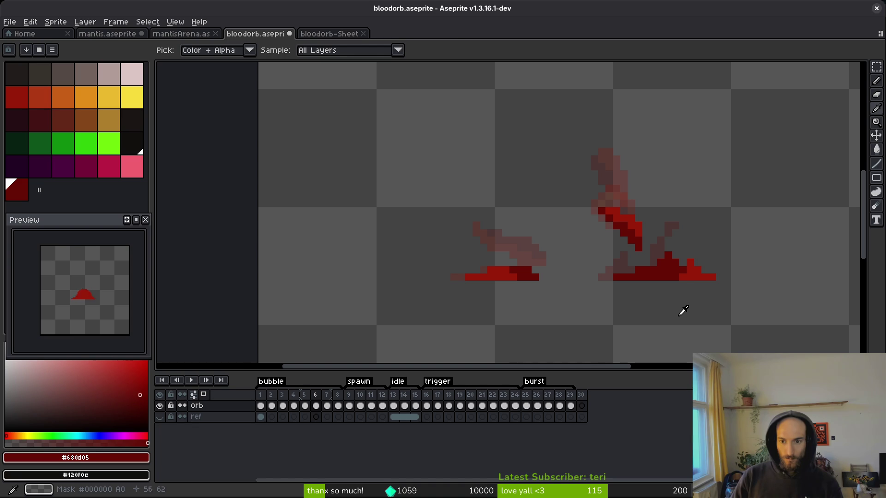
{"action": "key", "text": "m"}
{"action": "key", "text": "Right"}
{"action": "key", "text": "ctrl+s"}
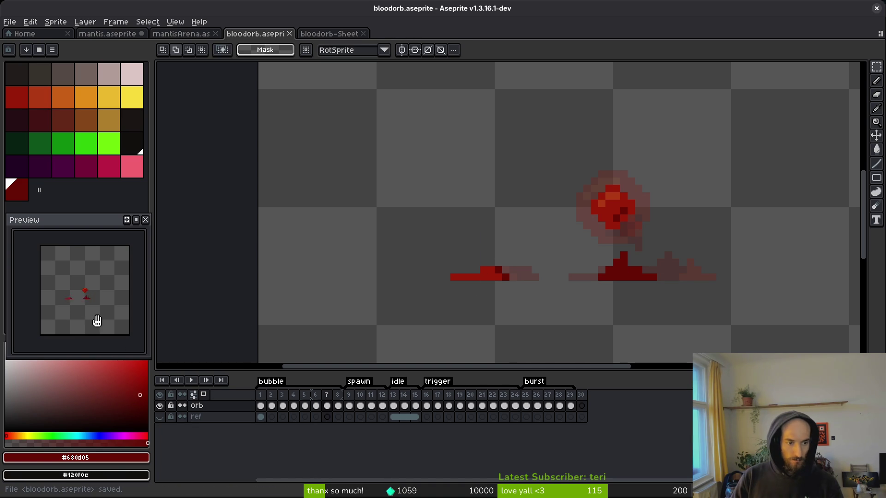
Step: Compare frames 5 and 6, then move frame 6's right blood puddle one pixel right
{"action": "key", "text": "i"}
{"action": "key", "text": "Left"}
{"action": "key", "text": "Left"}
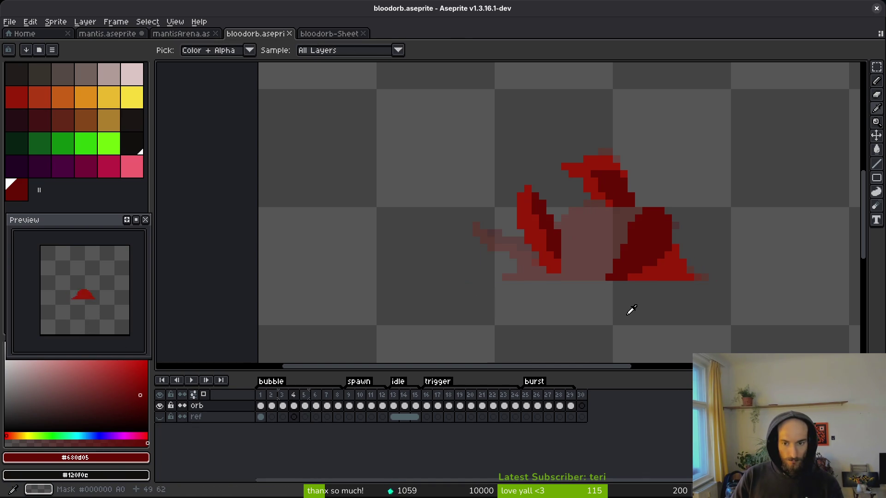
{"action": "key", "text": "Right"}
{"action": "key", "text": "Left"}
{"action": "key", "text": "Right"}
{"action": "key", "text": "m"}
{"action": "left_click_drag", "start_coordinate": [603, 243], "coordinate": [706, 303]}
{"action": "left_click", "coordinate": [692, 289]}
{"action": "key", "text": "Return"}
{"action": "key", "text": "ctrl+d"}
{"action": "left_click_drag", "start_coordinate": [608, 254], "coordinate": [732, 292]}
{"action": "left_click_drag", "start_coordinate": [657, 281], "coordinate": [672, 281]}
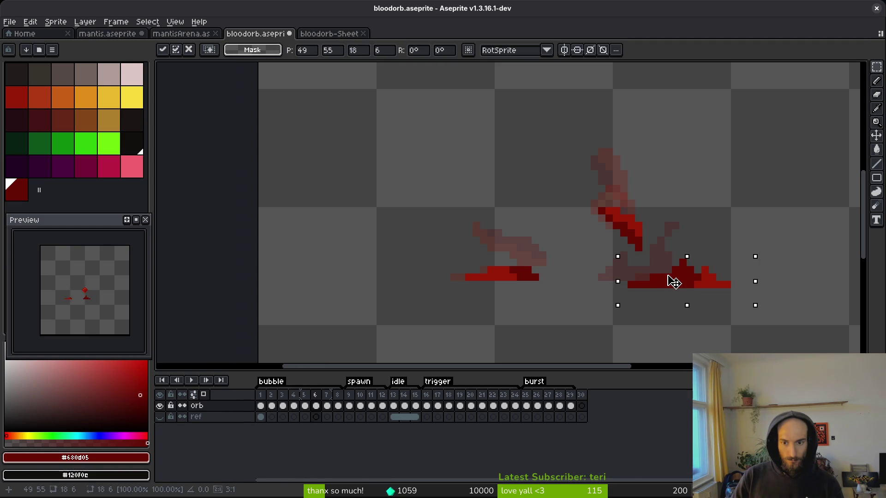
{"action": "key", "text": "ctrl+d"}
Step: Play the animation, then nudge the bottom blood puddle one pixel right
{"action": "key", "text": "i"}
{"action": "key", "text": "Return"}
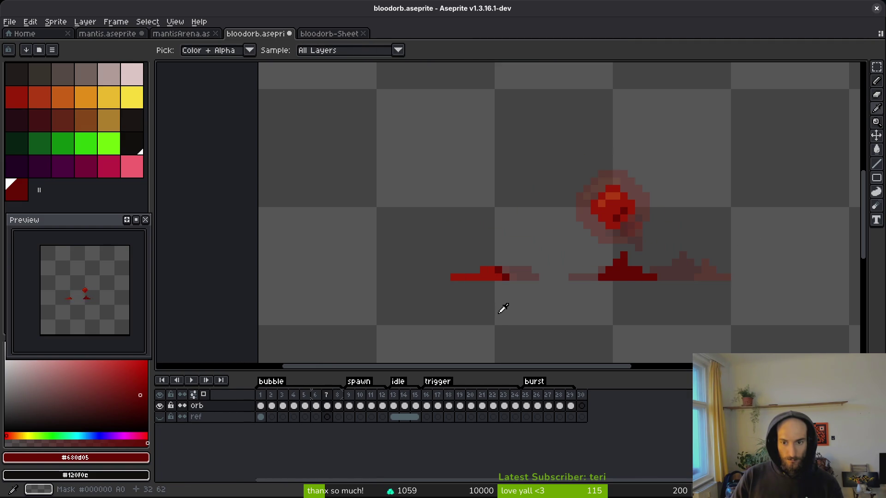
{"action": "key", "text": "m"}
{"action": "left_click_drag", "start_coordinate": [552, 257], "coordinate": [681, 298]}
{"action": "left_click", "coordinate": [627, 280]}
{"action": "key", "text": "Right"}
{"action": "key", "text": "Return"}
{"action": "key", "text": "i"}
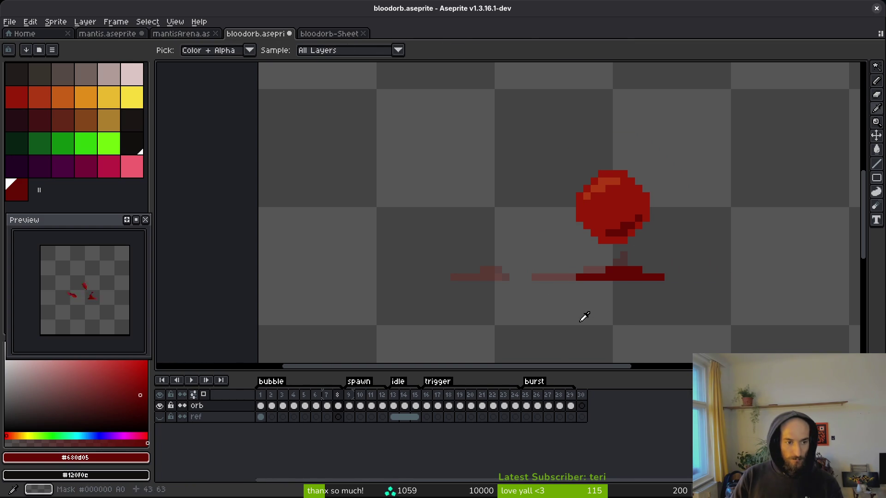
Step: Compare frames 5 through 7, then select the orb's red pixels by colour
{"action": "key", "text": "w"}
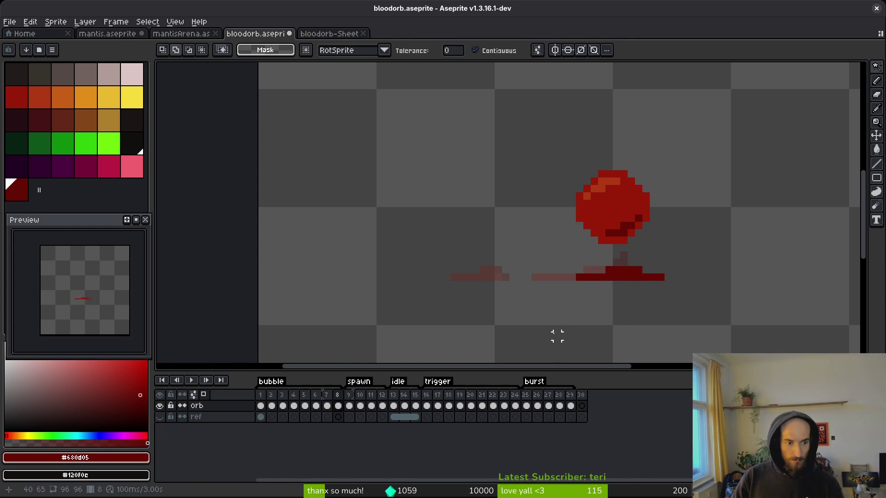
{"action": "key", "text": "i"}
{"action": "key", "text": "Left"}
{"action": "key", "text": "Left"}
{"action": "key", "text": "Left"}
{"action": "key", "text": "Right"}
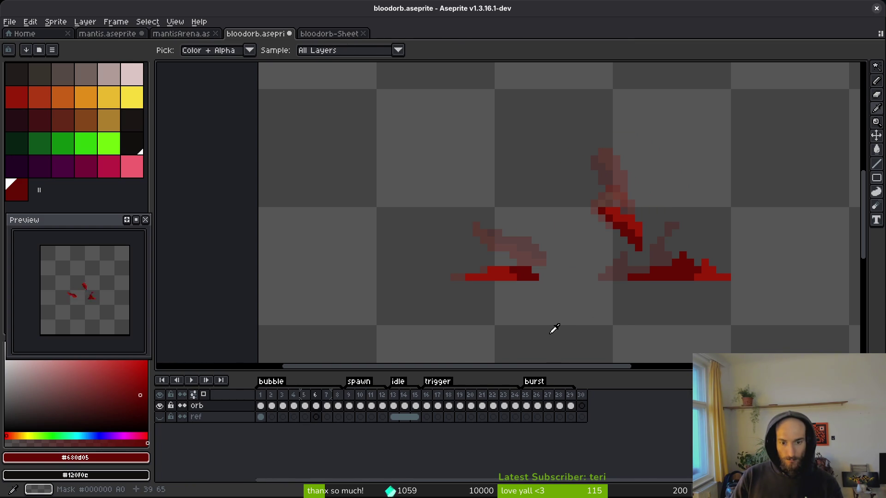
{"action": "key", "text": "Right"}
{"action": "key", "text": "Left"}
{"action": "key", "text": "Left"}
{"action": "key", "text": "Right"}
{"action": "key", "text": "Right"}
{"action": "key", "text": "Left"}
{"action": "key", "text": "Left"}
{"action": "key", "text": "Right"}
{"action": "key", "text": "Right"}
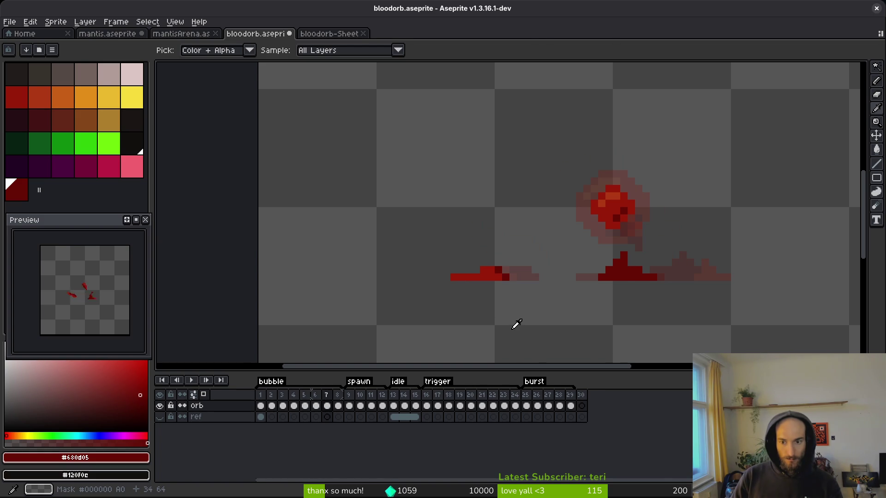
{"action": "key", "text": "w"}
{"action": "left_click", "coordinate": [594, 248]}
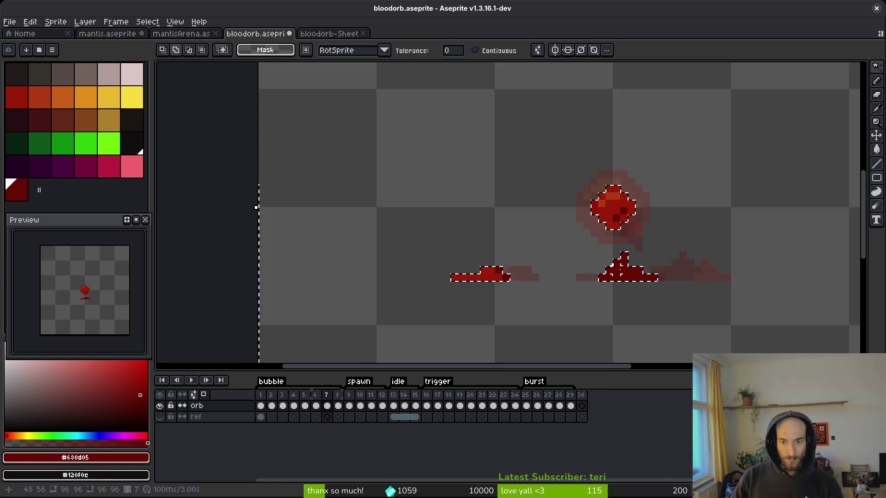
Step: Clear the selection and erase the dark-red spire above the puddle base with a 1px eraser
{"action": "key", "text": "b"}
{"action": "scroll", "coordinate": [613, 224], "scroll_direction": "up", "scroll_amount": 3}
{"action": "key", "text": "ctrl+d"}
{"action": "key", "text": "minus"}
{"action": "key", "text": "minus"}
{"action": "key", "text": "minus"}
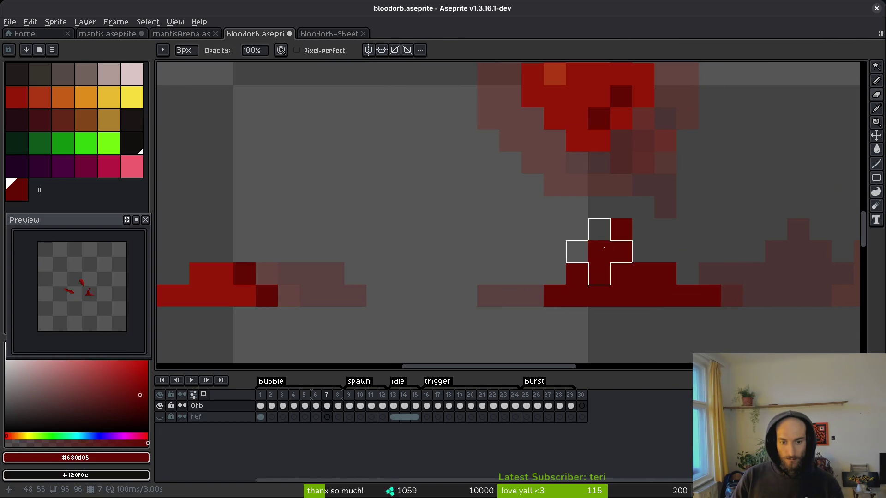
{"action": "mouse_move", "coordinate": [619, 229]}
{"action": "left_mouse_down"}
{"action": "mouse_move", "coordinate": [599, 273]}
{"action": "mouse_move", "coordinate": [466, 296]}
{"action": "left_mouse_up"}
{"action": "scroll", "coordinate": [553, 302], "scroll_direction": "down", "scroll_amount": 5}
Step: On frame 8, erase the stray dark-red pixels at the puddle's right end and base
{"action": "key", "text": "Right"}
{"action": "scroll", "coordinate": [652, 310], "scroll_direction": "up", "scroll_amount": 4}
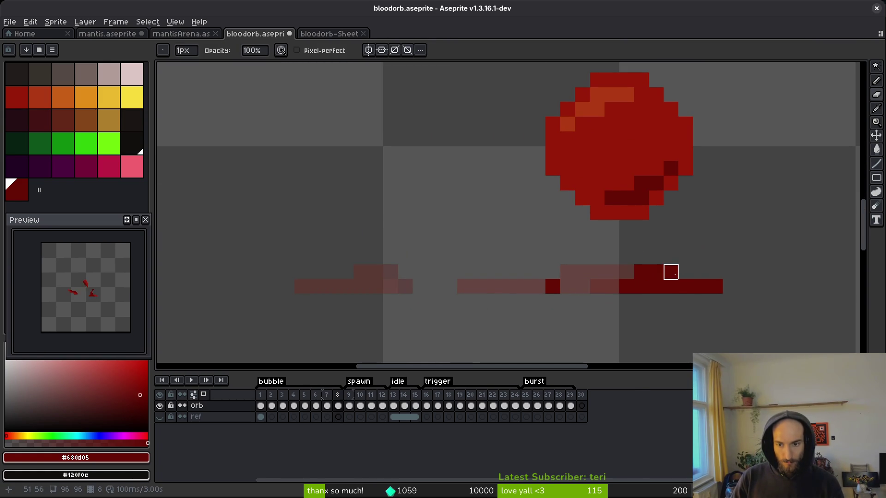
{"action": "left_click_drag", "start_coordinate": [671, 273], "coordinate": [715, 286]}
{"action": "key", "text": "b"}
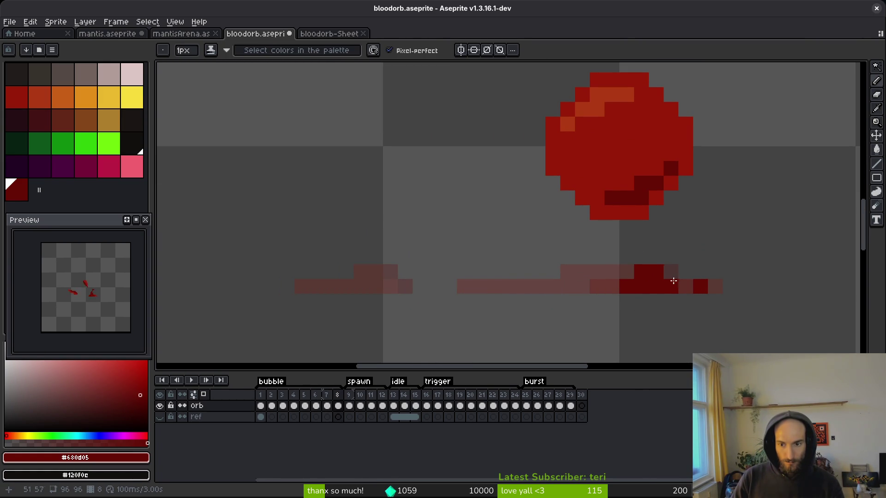
{"action": "key", "text": "e"}
{"action": "left_click", "coordinate": [654, 272]}
{"action": "left_click_drag", "start_coordinate": [669, 286], "coordinate": [686, 286]}
{"action": "scroll", "coordinate": [750, 316], "scroll_direction": "down", "scroll_amount": 4}
Step: Save bloodorb.aseprite and bring up the sprite sheet export options
{"action": "key", "text": "ctrl+s"}
{"action": "scroll", "coordinate": [85, 323], "scroll_direction": "up", "scroll_amount": 2}
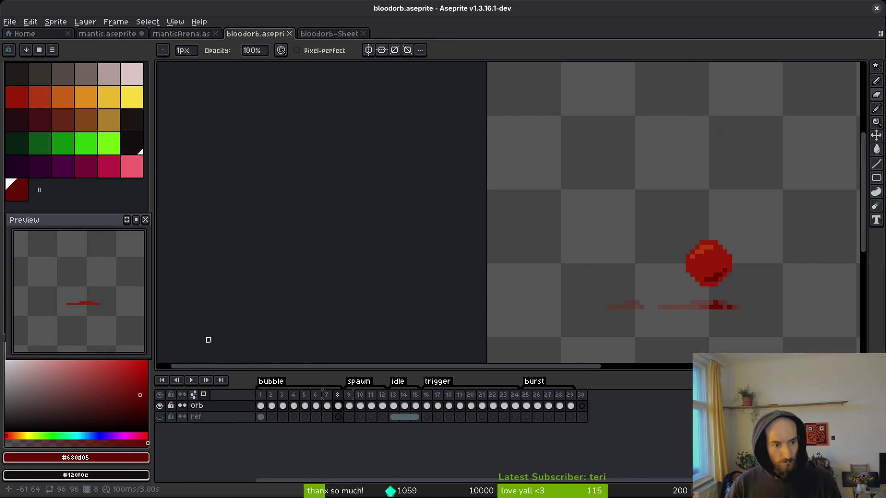
{"action": "scroll", "coordinate": [682, 300], "scroll_direction": "down", "scroll_amount": 4}
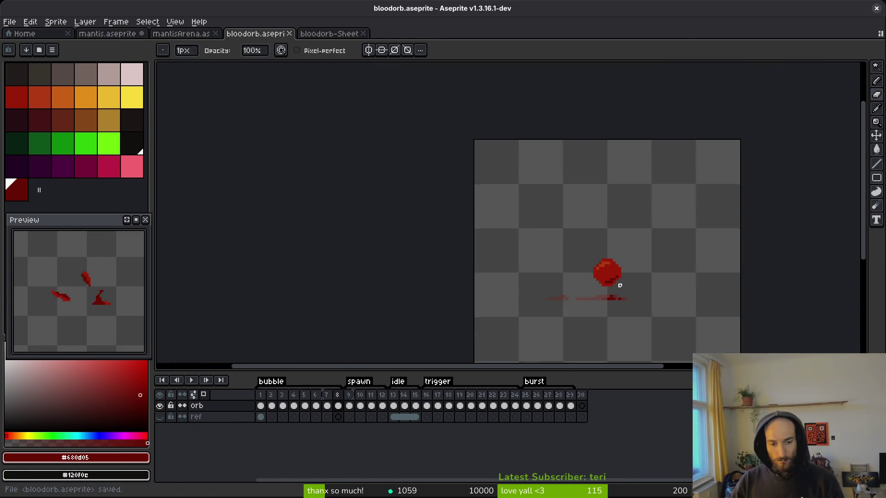
{"action": "key", "text": "ctrl"}
{"action": "key", "text": "ctrl+e"}
Step: Export the sprite sheet to assets/art/objects/bloodorb-Sheet.png, overwriting the existing file
{"action": "left_click", "coordinate": [265, 154]}
{"action": "key", "text": "ctrl+alt+shift+s"}
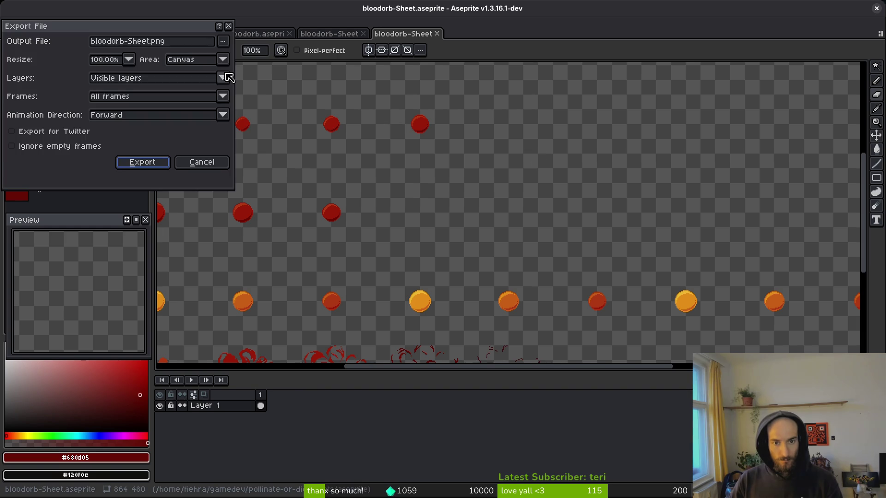
{"action": "left_click", "coordinate": [223, 41]}
{"action": "left_click", "coordinate": [274, 60]}
{"action": "left_click", "coordinate": [87, 46]}
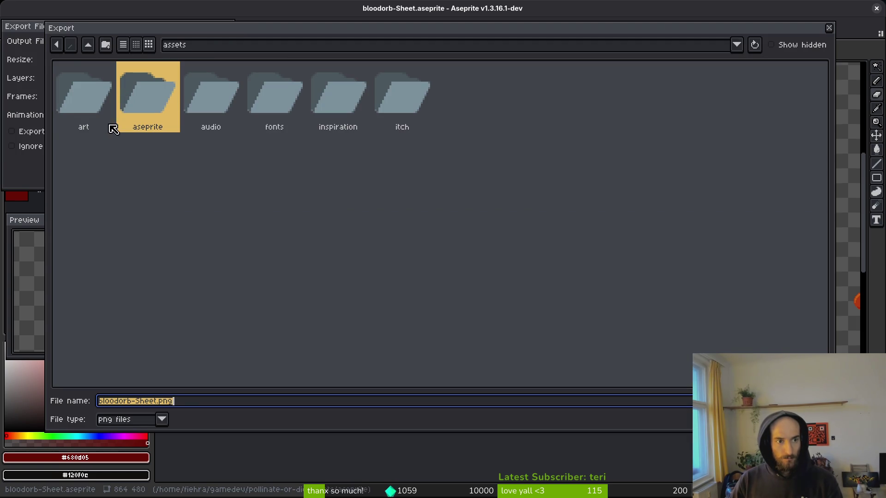
{"action": "left_click", "coordinate": [83, 102]}
{"action": "left_click", "coordinate": [74, 107]}
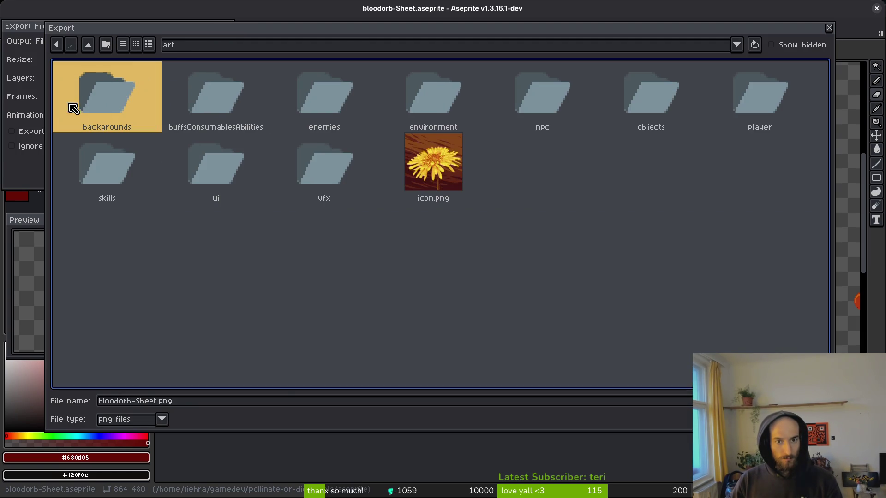
{"action": "double_click", "coordinate": [621, 107]}
{"action": "left_click", "coordinate": [103, 99]}
{"action": "key", "text": "Return"}
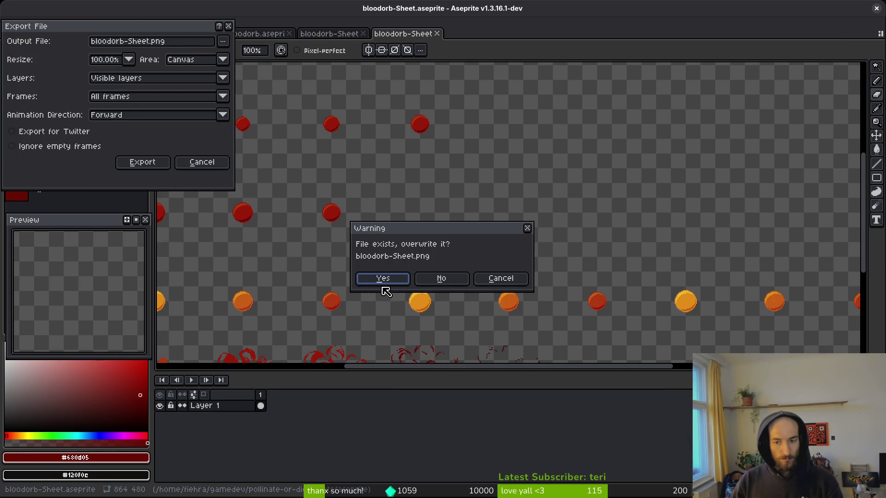
{"action": "left_click", "coordinate": [395, 279]}
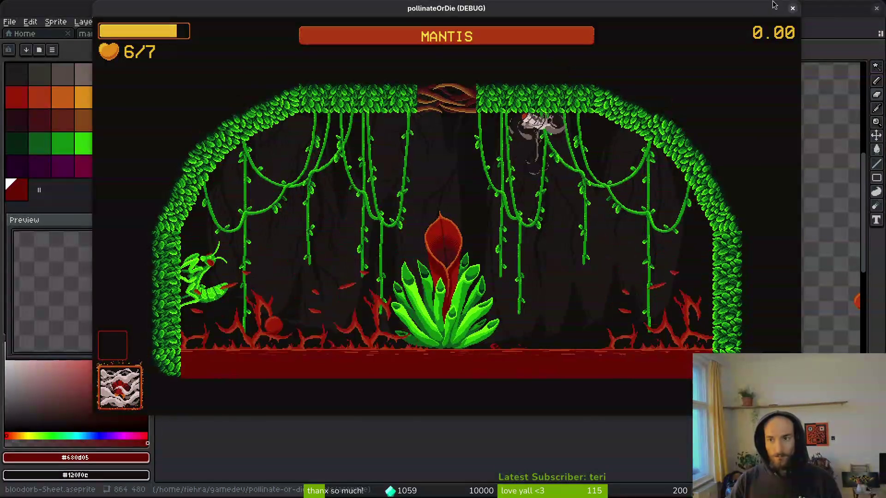
Step: Close the game window and quit Aseprite, answering its save prompts
{"action": "left_click", "coordinate": [793, 7]}
{"action": "key", "text": "ctrl+s"}
{"action": "key", "text": "Escape"}
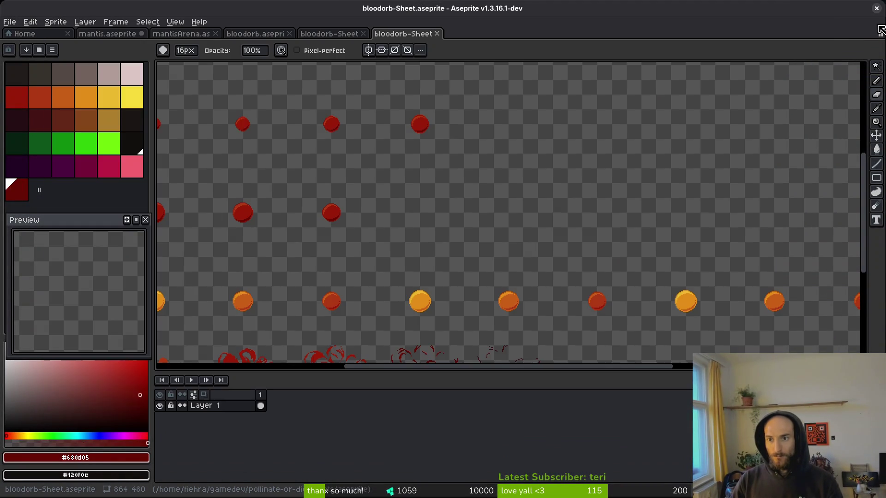
{"action": "left_click", "coordinate": [876, 8]}
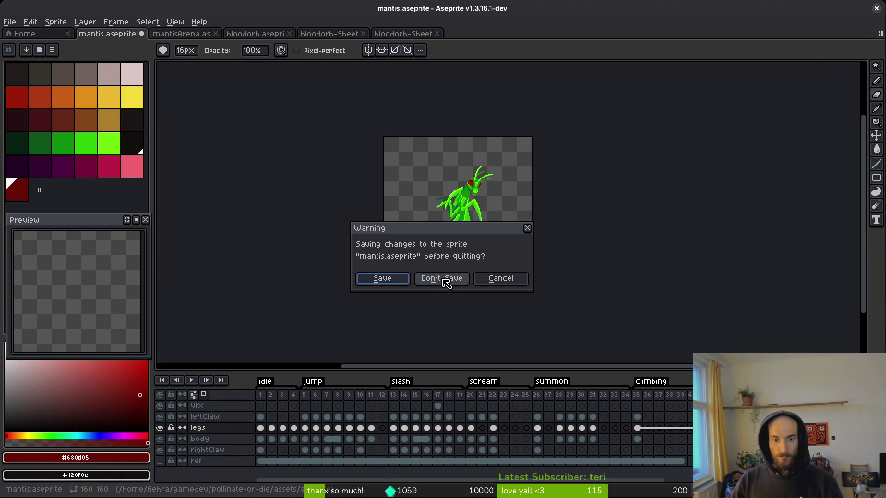
{"action": "left_click", "coordinate": [392, 279]}
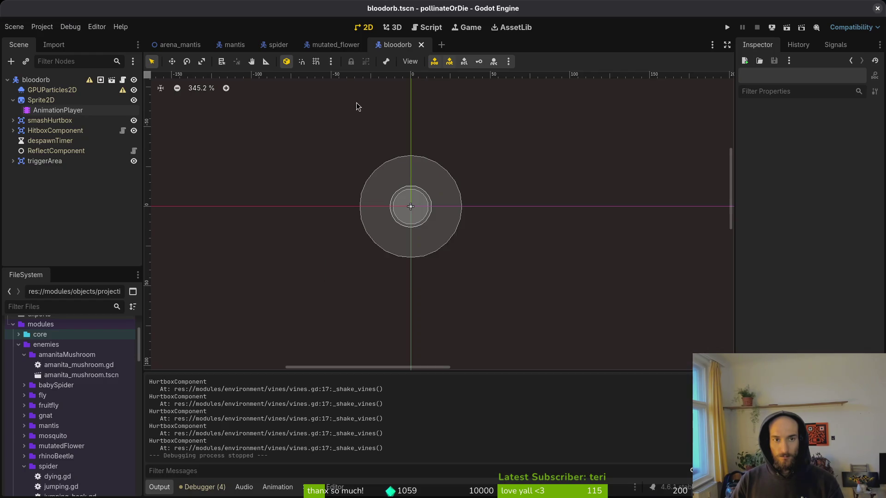
Step: Open vfx.manager.tscn, select vfxManager and review its Every Effect list of 16 materials
{"action": "left_click", "coordinate": [42, 26]}
{"action": "key", "text": "Escape"}
{"action": "key", "text": "ctrl+shift+o"}
{"action": "type", "text": "vfx.manager"}
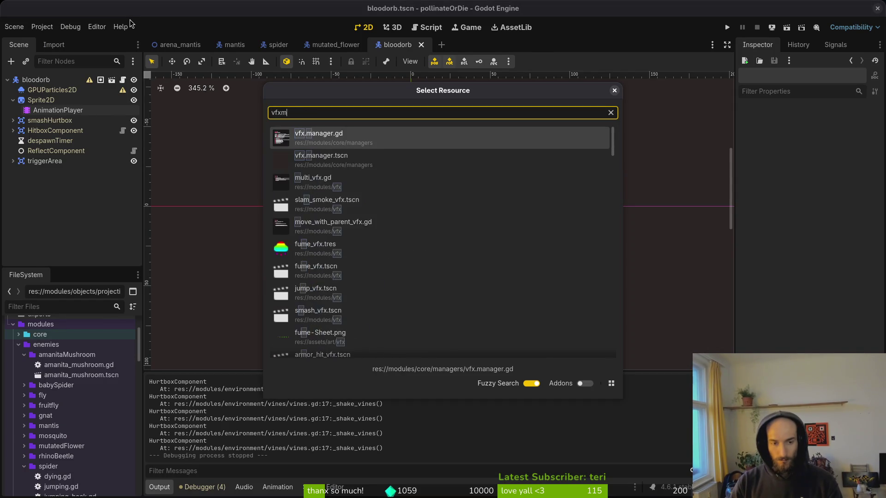
{"action": "key", "text": "Return"}
{"action": "left_click", "coordinate": [40, 80]}
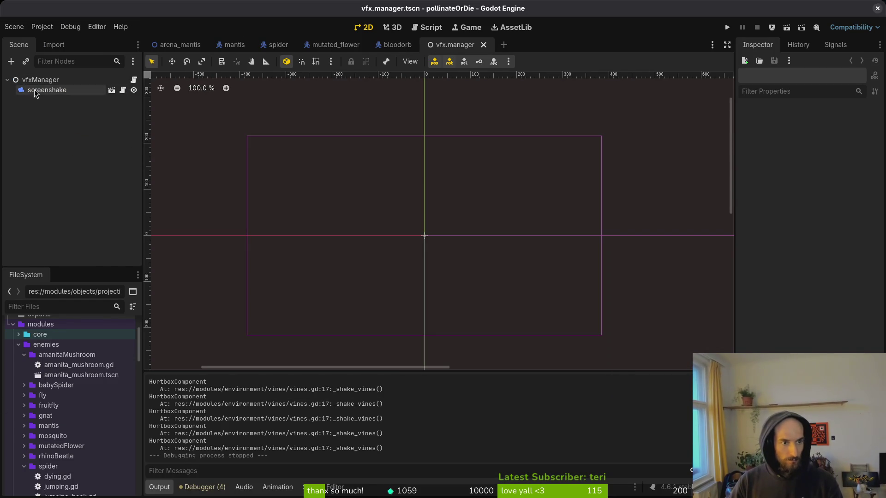
{"action": "left_click", "coordinate": [838, 154]}
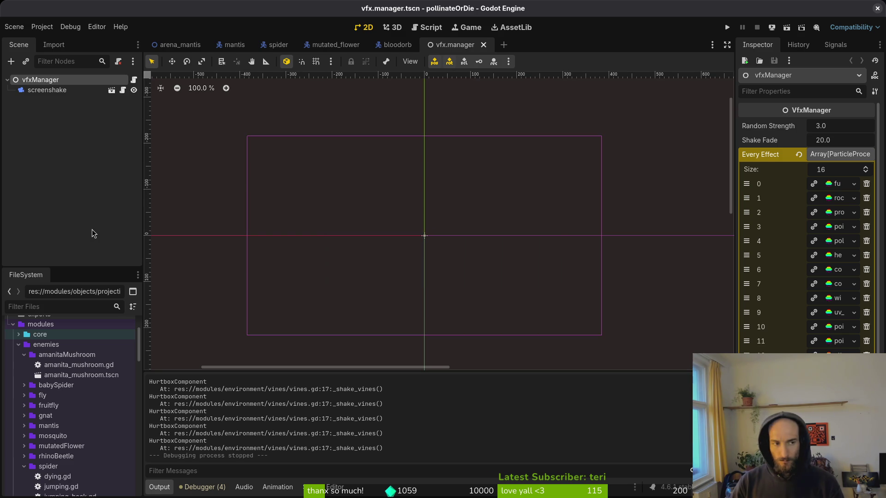
{"action": "left_click", "coordinate": [7, 80]}
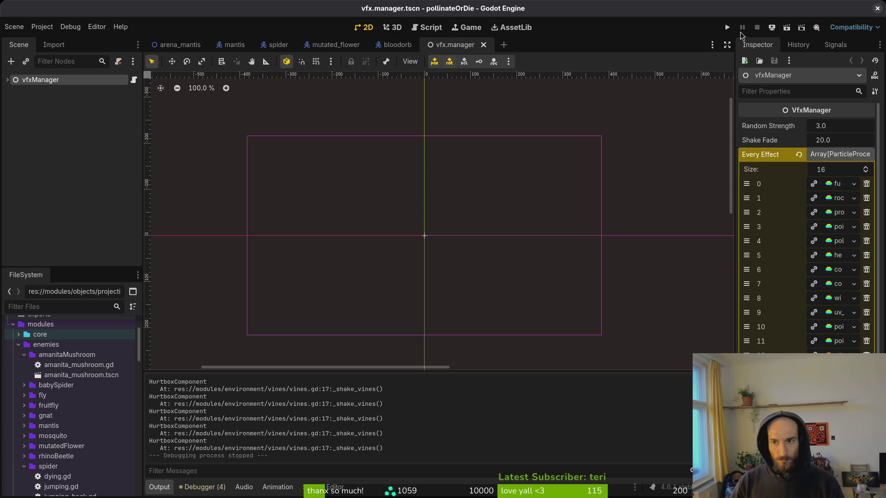
{"action": "key", "text": "alt+Tab"}
{"action": "key", "text": "space"}
{"action": "key", "text": "f"}
{"action": "key", "text": "f"}
{"action": "type", "text": "vfxmana"}
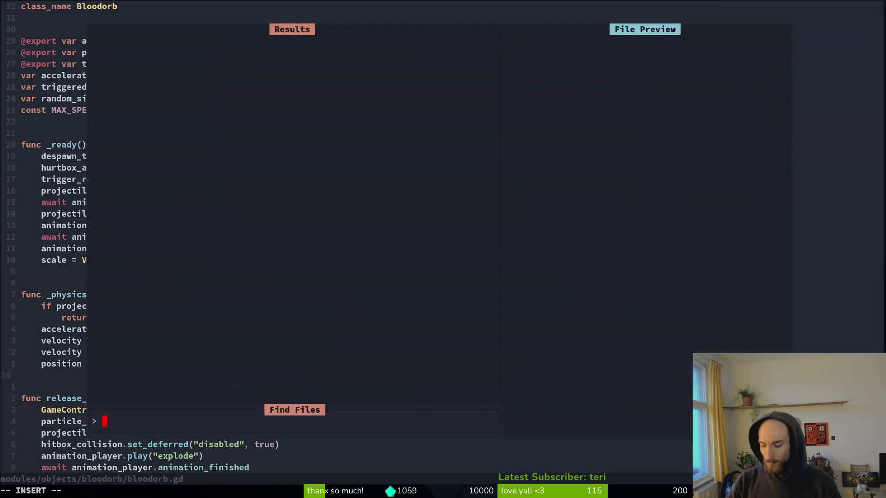
{"action": "key", "text": "Return"}
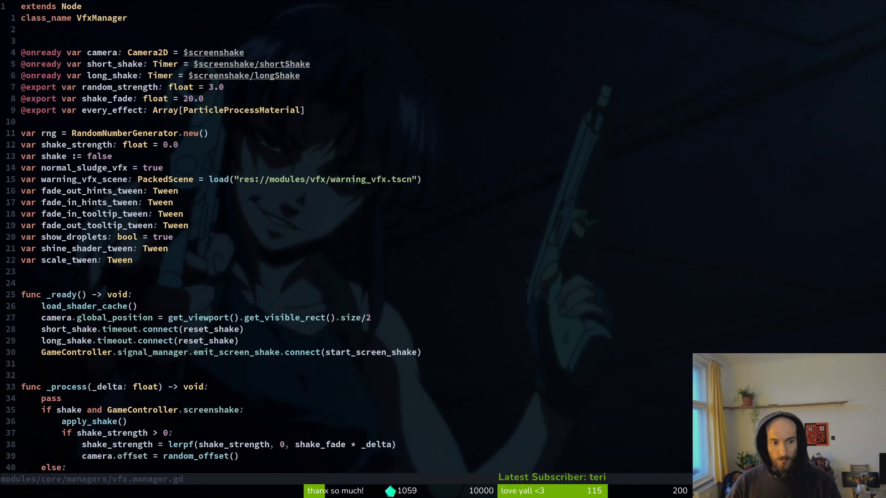
{"action": "scroll", "coordinate": [185, 371], "scroll_direction": "down", "scroll_amount": 2}
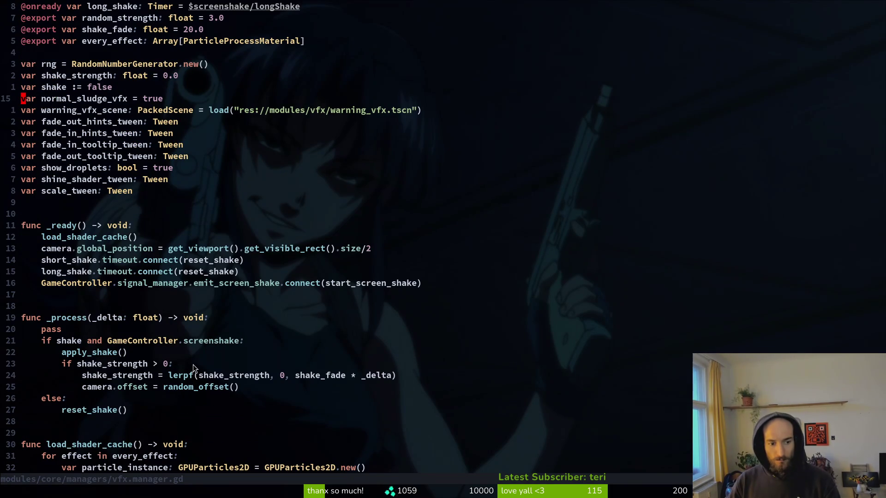
{"action": "scroll", "coordinate": [139, 360], "scroll_direction": "down", "scroll_amount": 2}
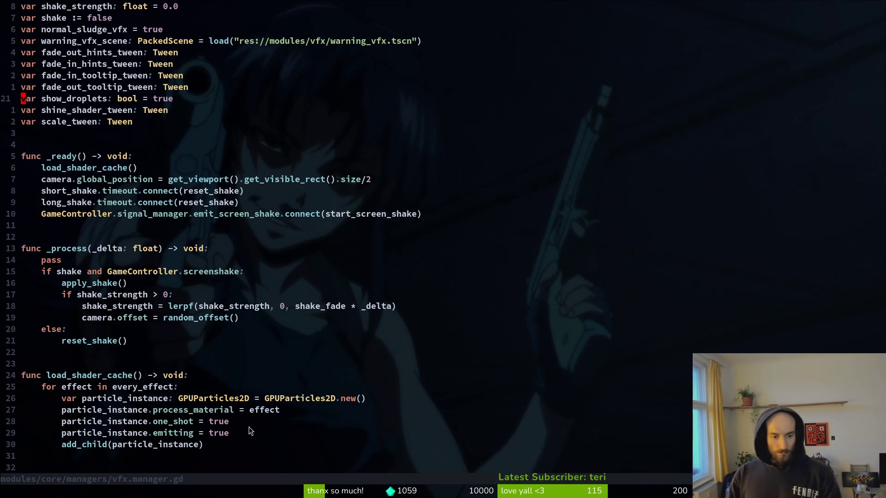
{"action": "left_click", "coordinate": [227, 433]}
{"action": "type", "text": "oprde"}
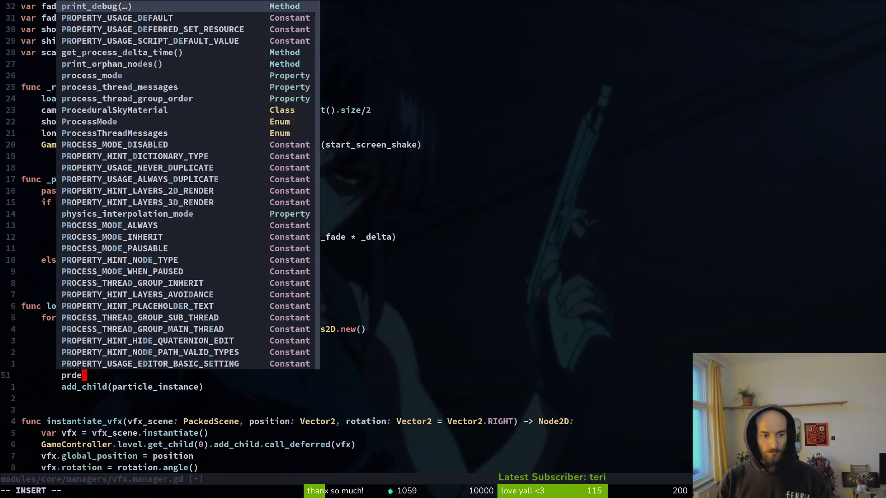
{"action": "key", "text": "Return"}
{"action": "key", "text": "Escape"}
{"action": "type", "text": ":w"}
{"action": "key", "text": "Return"}
{"action": "key", "text": "alt+Tab"}
{"action": "key", "text": "F5"}
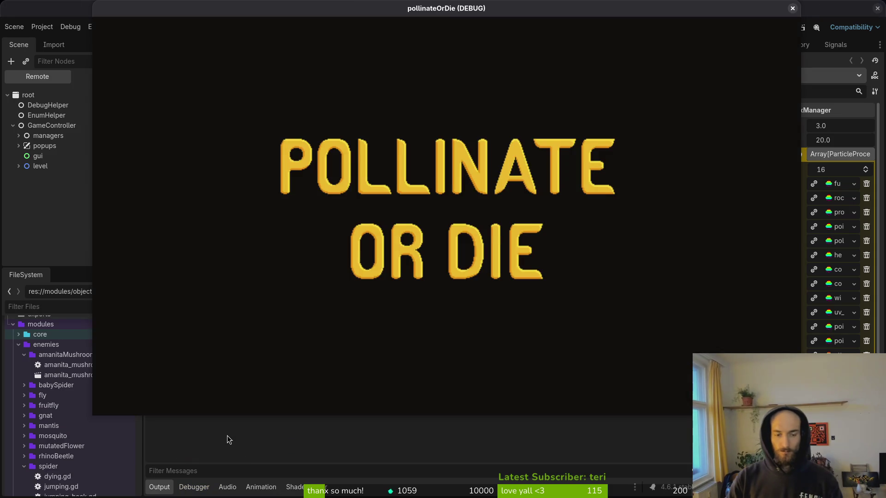
{"action": "key", "text": "F8"}
{"action": "key", "text": "alt+Tab"}
{"action": "key", "text": "d"}
{"action": "key", "text": "d"}
{"action": "type", "text": ":w"}
{"action": "key", "text": "Return"}
{"action": "type", "text": ":wq"}
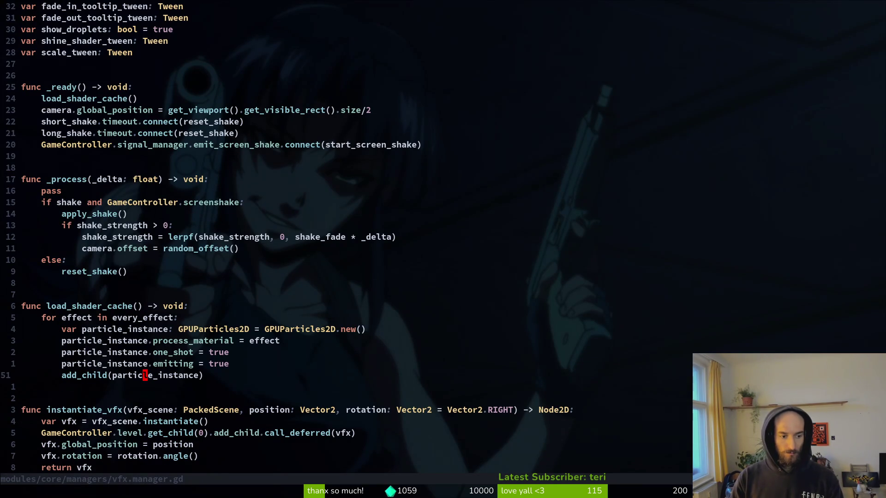
{"action": "type", "text": "t"}
Step: Delete the print_debug("player") line from bloodorb.gd and save it
{"action": "key", "text": "Return"}
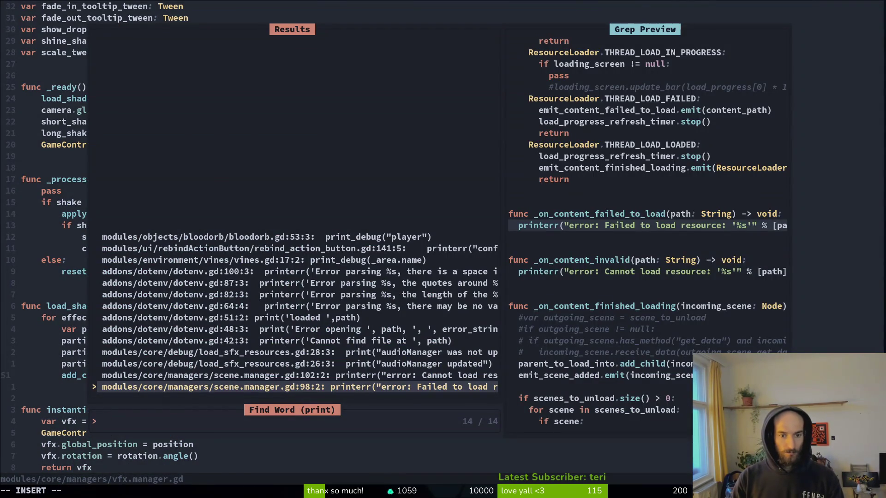
{"action": "key", "text": "Down"}
{"action": "key", "text": "Return"}
{"action": "key", "text": "d"}
{"action": "key", "text": "d"}
{"action": "type", "text": ":w"}
{"action": "key", "text": "Return"}
Step: Delete the print_debug line from vines.gd and save it
{"action": "type", "text": "lxuprint"}
{"action": "key", "text": "Return"}
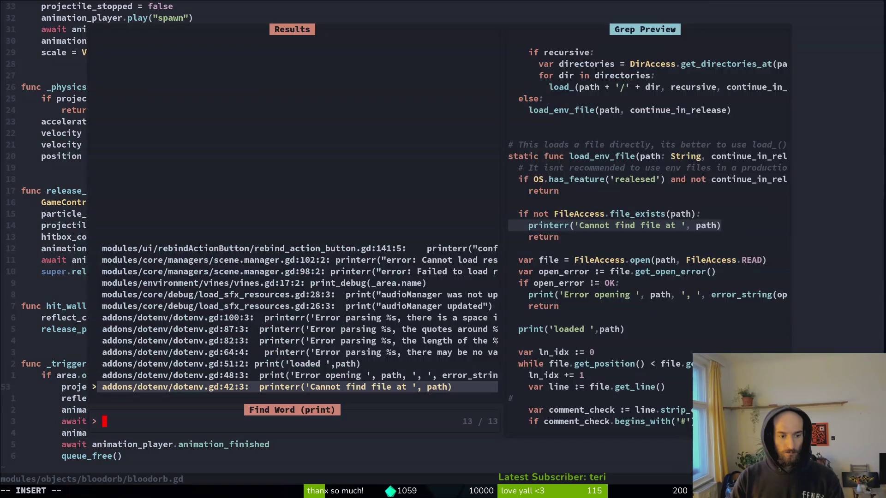
{"action": "key", "text": "Down"}
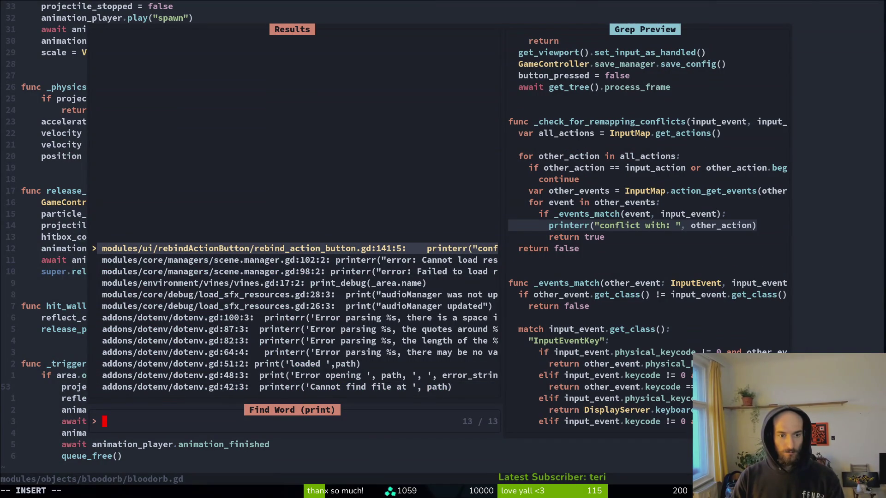
{"action": "key", "text": "Down"}
{"action": "key", "text": "Down"}
{"action": "key", "text": "Down"}
{"action": "key", "text": "Return"}
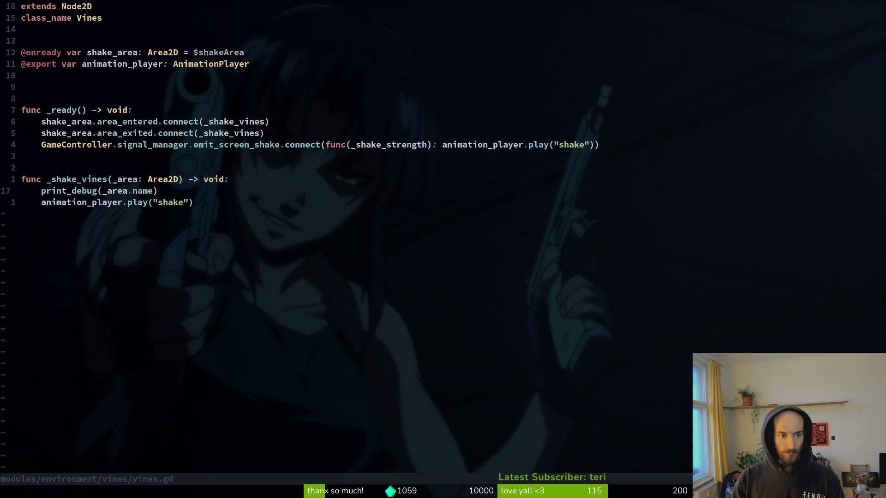
{"action": "key", "text": "d"}
{"action": "key", "text": "d"}
{"action": "type", "text": ":w"}
{"action": "key", "text": "Return"}
{"action": "type", "text": "print"}
{"action": "key", "text": "Return"}
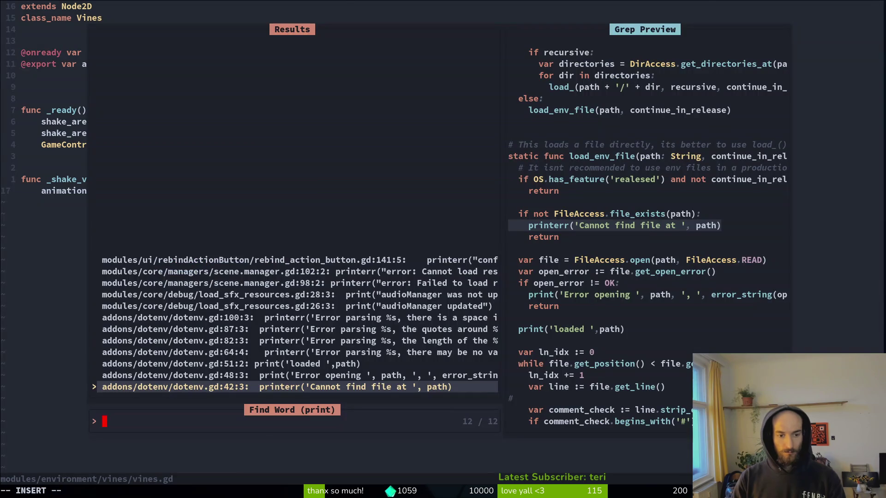
{"action": "key", "text": "Escape"}
{"action": "key", "text": "k"}
{"action": "key", "text": "k"}
{"action": "key", "text": "k"}
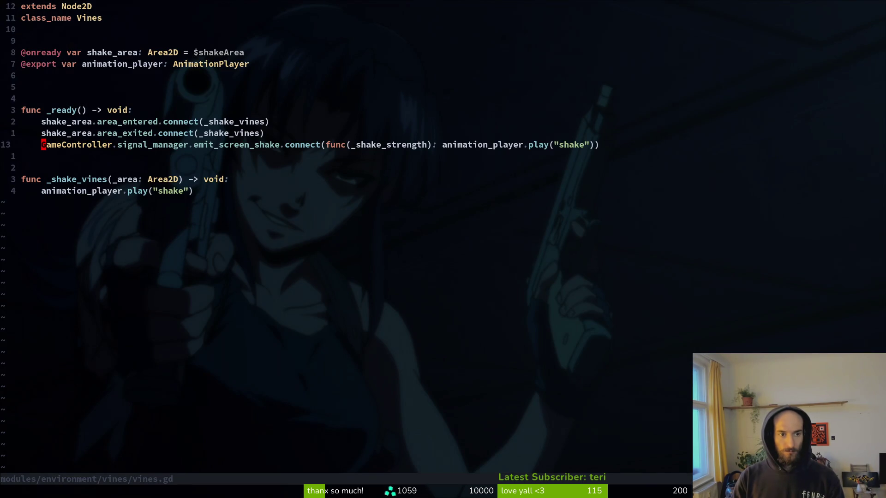
{"action": "key", "text": "k"}
{"action": "key", "text": "k"}
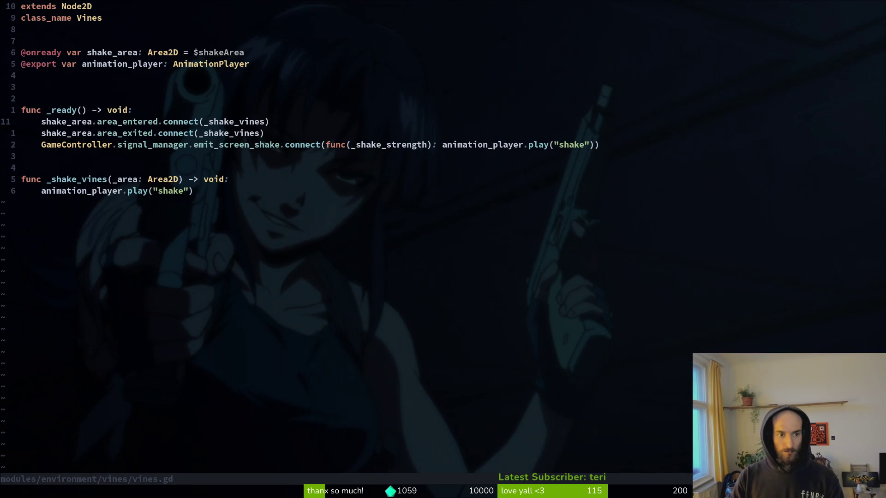
{"action": "key", "text": "shift+v"}
{"action": "key", "text": "j"}
{"action": "key", "text": "d"}
{"action": "key", "text": "k"}
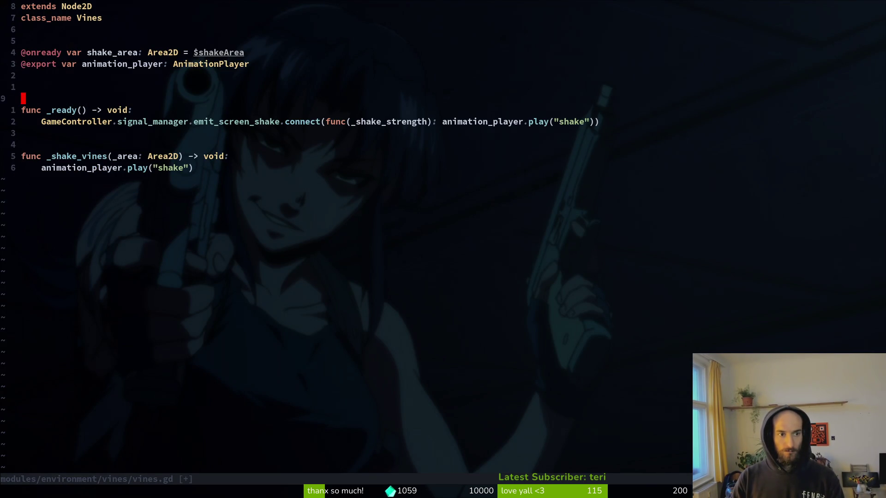
{"action": "key", "text": "k"}
{"action": "key", "text": "d"}
{"action": "key", "text": "d"}
Step: Delete the _shake_vines function lines and save vines.gd
{"action": "key", "text": "j"}
{"action": "key", "text": "j"}
{"action": "key", "text": "j"}
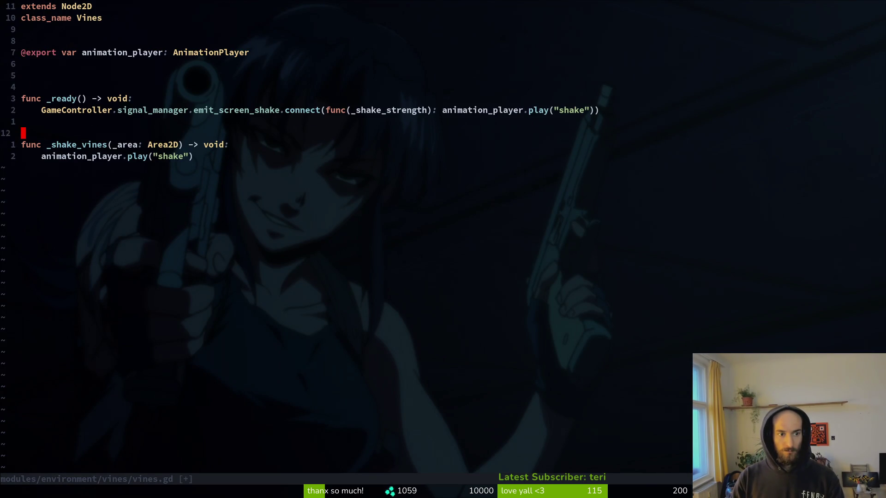
{"action": "key", "text": "shift+v"}
{"action": "type", "text": "jd:w"}
{"action": "key", "text": "Return"}
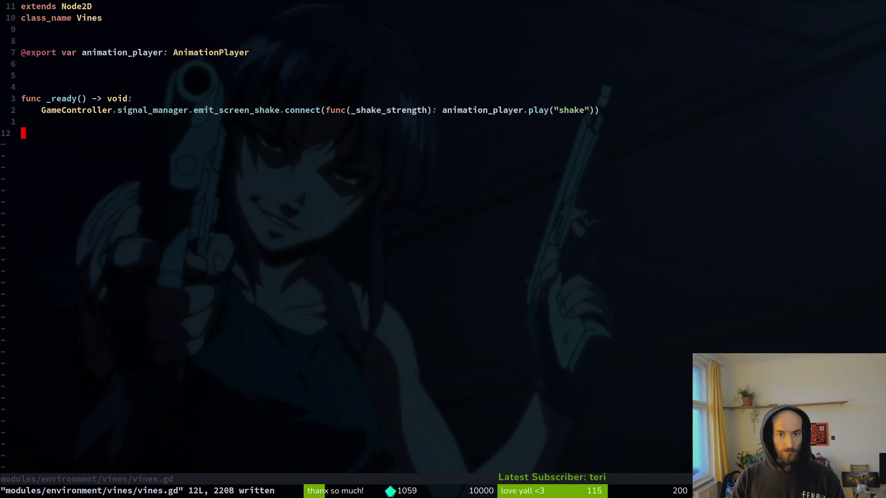
Step: Re-run the project print search, then undo to restore the deleted shake_area lines
{"action": "key", "text": "ctrl+6"}
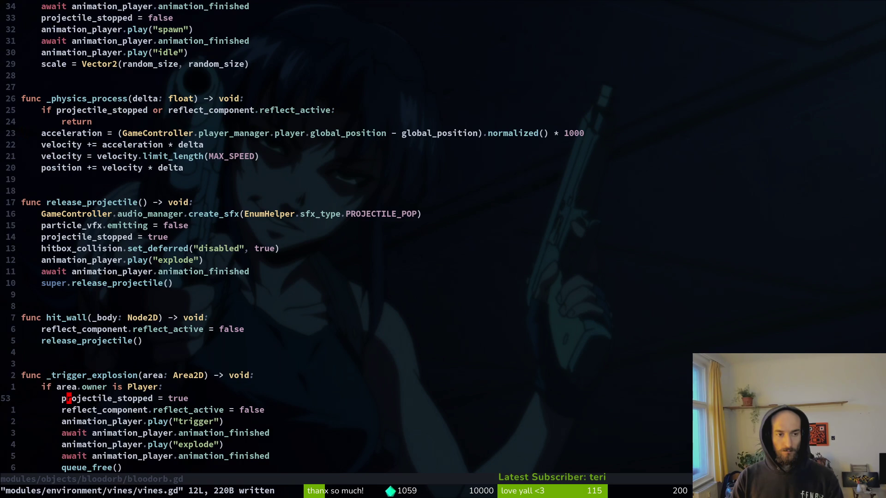
{"action": "key", "text": "ctrl+6"}
{"action": "key", "text": "space"}
{"action": "type", "text": "psprint"}
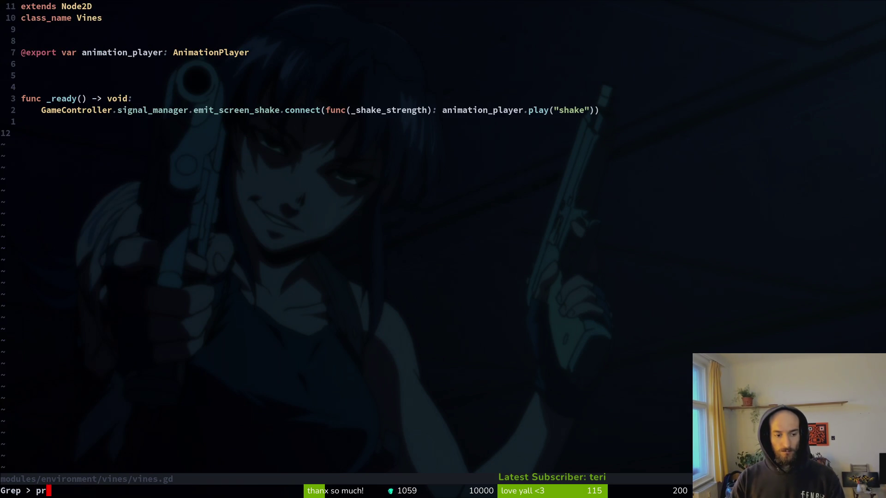
{"action": "key", "text": "Return"}
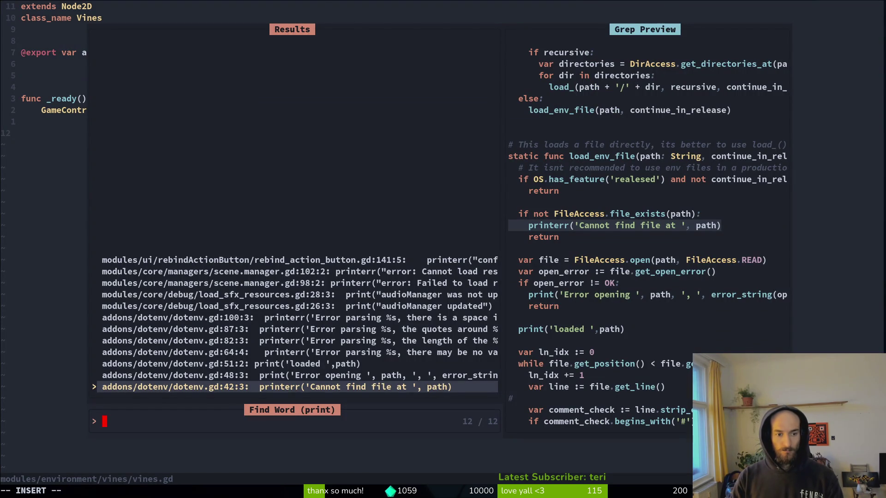
{"action": "key", "text": "Escape"}
{"action": "key", "text": "u"}
{"action": "key", "text": "u"}
{"action": "key", "text": "u"}
Step: Comment out both shake_area connect lines with # and save vines.gd
{"action": "key", "text": "ctrl+v"}
{"action": "key", "text": "Escape"}
{"action": "key", "text": "^"}
{"action": "key", "text": "ctrl+v"}
{"action": "type", "text": "jI#"}
{"action": "key", "text": "Escape"}
{"action": "type", "text": ":w"}
{"action": "key", "text": "Return"}
{"action": "key", "text": "k"}
{"action": "key", "text": "k"}
{"action": "key", "text": "k"}
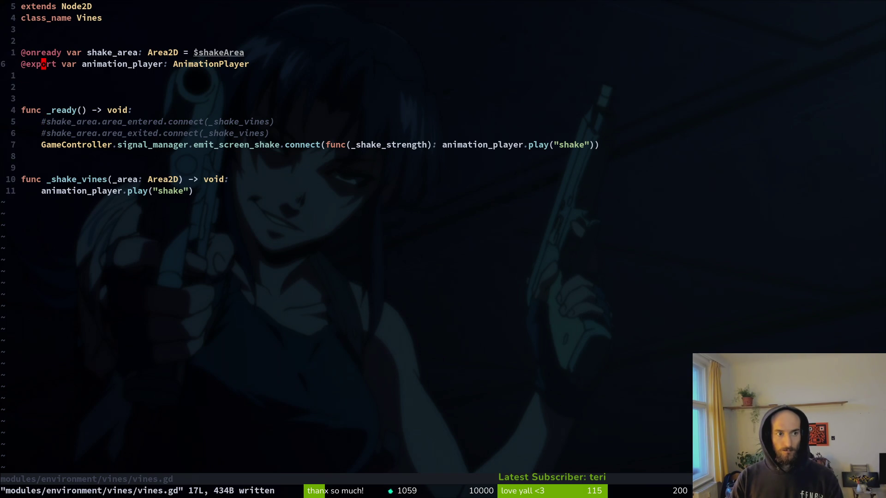
{"action": "type", "text": "h"}
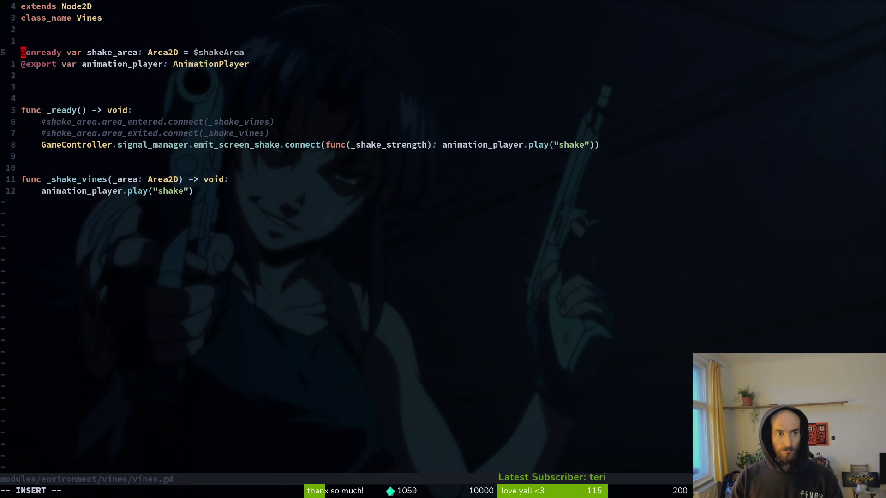
{"action": "type", "text": "i#"}
{"action": "key", "text": "Escape"}
{"action": "type", "text": ":w"}
{"action": "key", "text": "Return"}
Step: Comment out the _shake_vines function, save vines.gd, and quit Vim with :q
{"action": "key", "text": "1"}
{"action": "key", "text": "1"}
{"action": "key", "text": "j"}
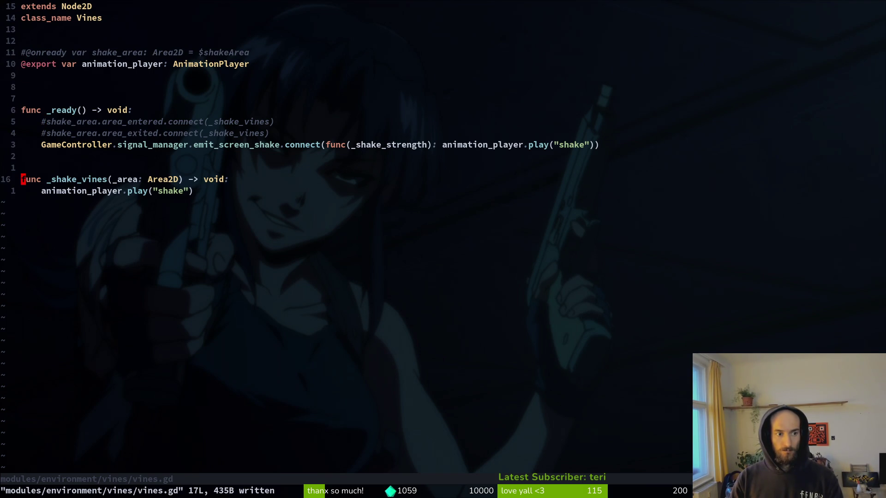
{"action": "key", "text": "ctrl+v"}
{"action": "key", "text": "j"}
{"action": "key", "text": "shift+i"}
{"action": "type", "text": "#"}
{"action": "key", "text": "Escape"}
{"action": "type", "text": ":w"}
{"action": "key", "text": "Return"}
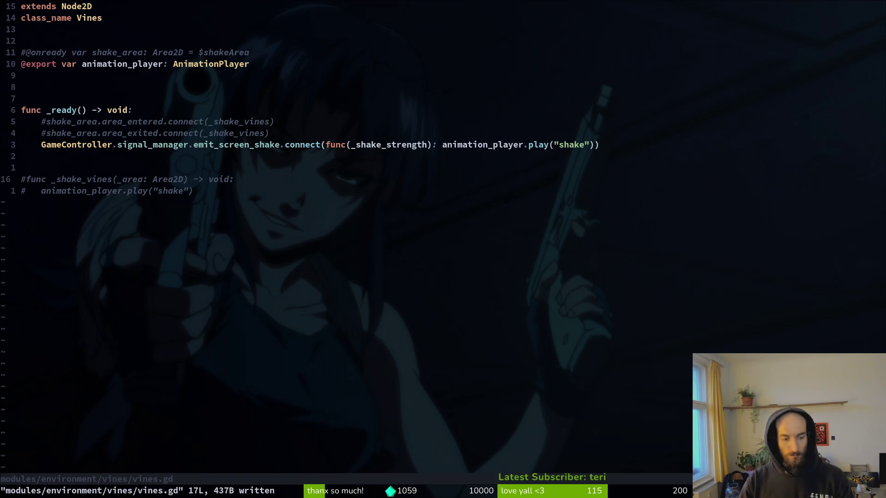
{"action": "type", "text": ":q"}
{"action": "key", "text": "Return"}
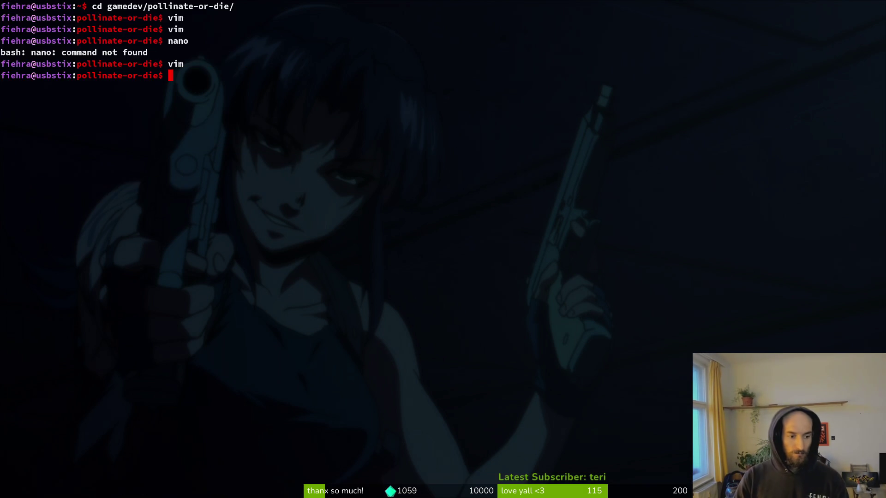
Step: Close the vfx.manager, mutated_flower, spider and mantis tabs, leaving only arena_mantis open
{"action": "key", "text": "alt+Tab"}
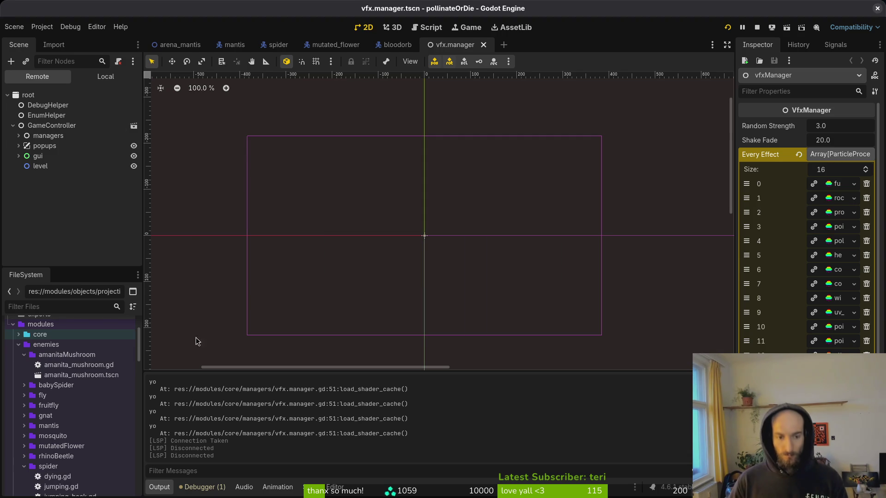
{"action": "left_click", "coordinate": [13, 127]}
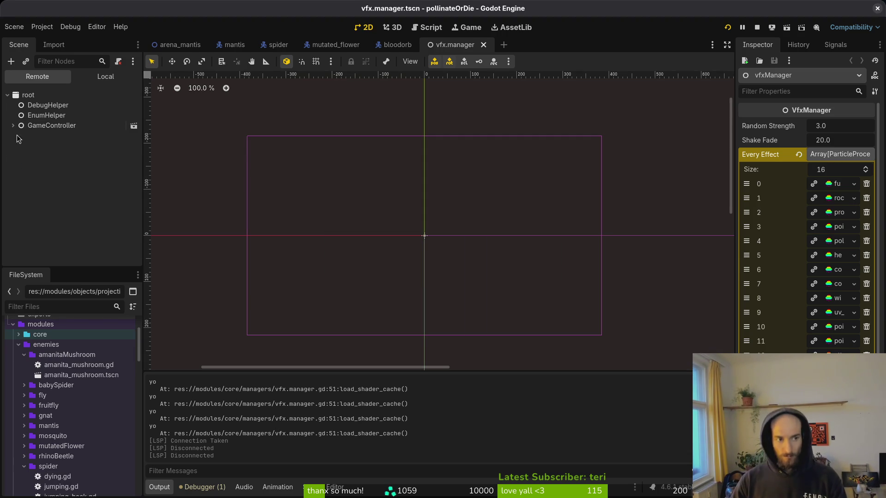
{"action": "middle_click", "coordinate": [455, 46]}
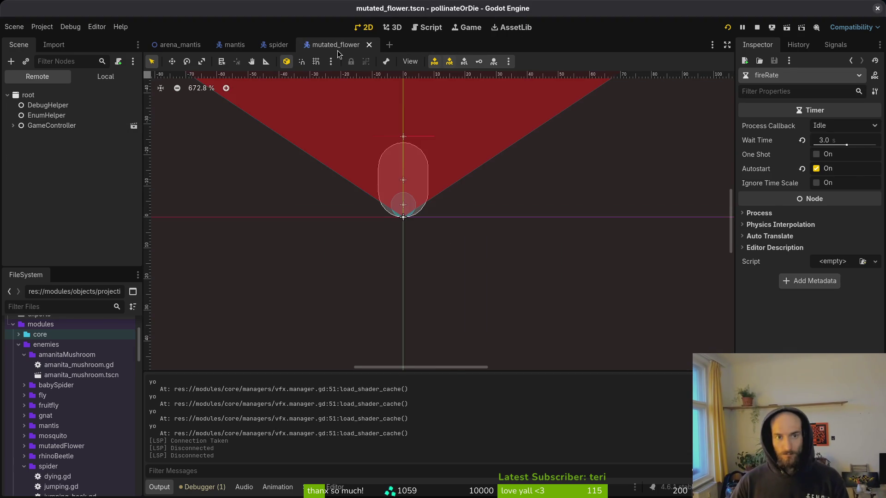
{"action": "middle_click", "coordinate": [336, 50]}
{"action": "middle_click", "coordinate": [290, 49]}
{"action": "middle_click", "coordinate": [227, 52]}
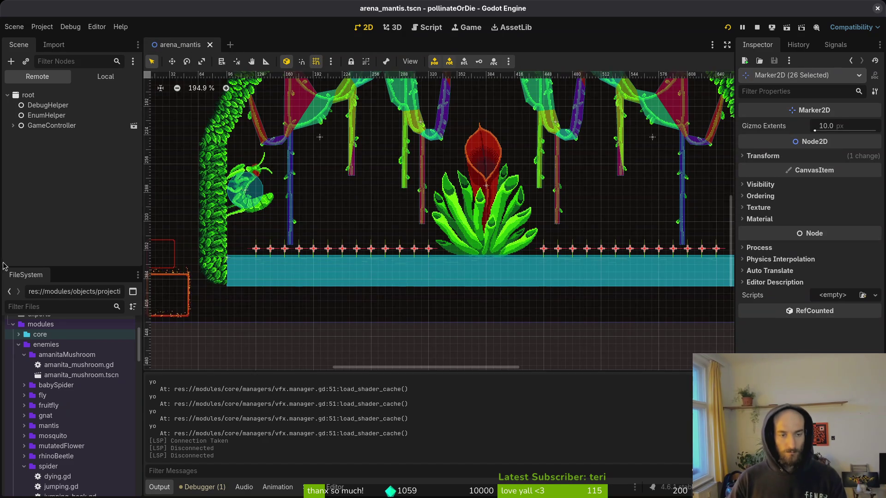
{"action": "scroll", "coordinate": [461, 334], "scroll_direction": "down", "scroll_amount": 3}
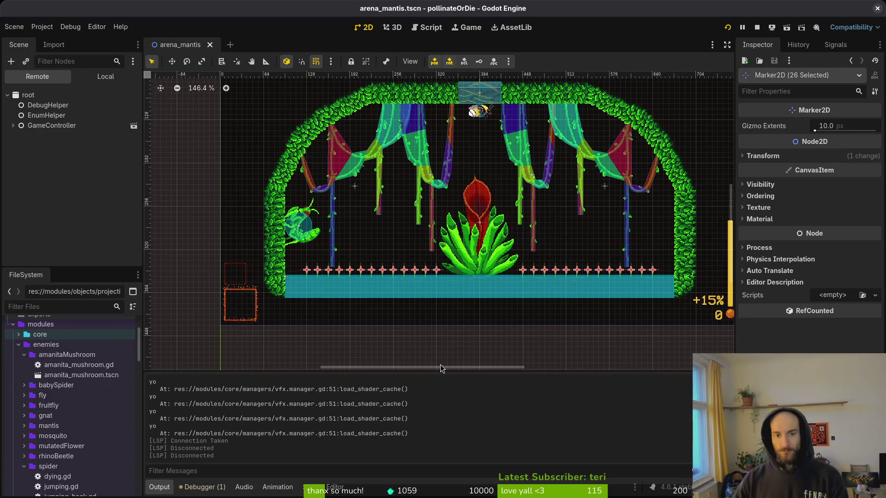
{"action": "scroll", "coordinate": [481, 255], "scroll_direction": "up", "scroll_amount": 3}
{"action": "left_click", "coordinate": [485, 298]}
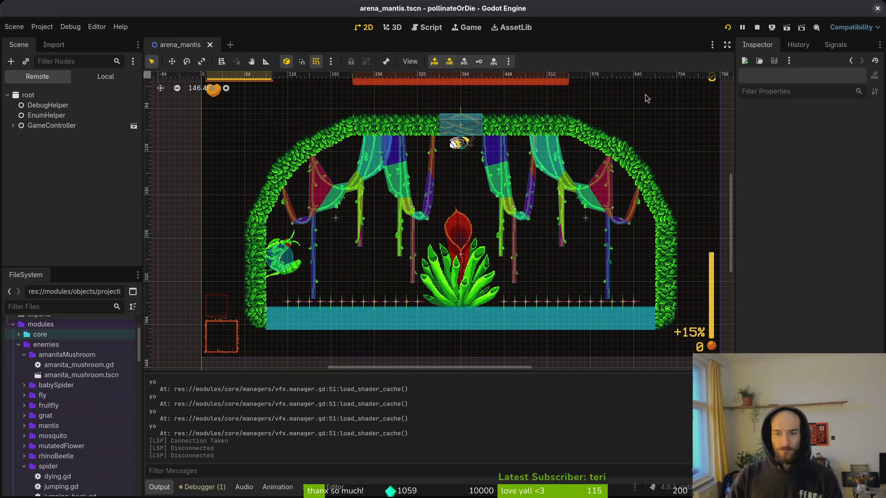
{"action": "left_click", "coordinate": [727, 27]}
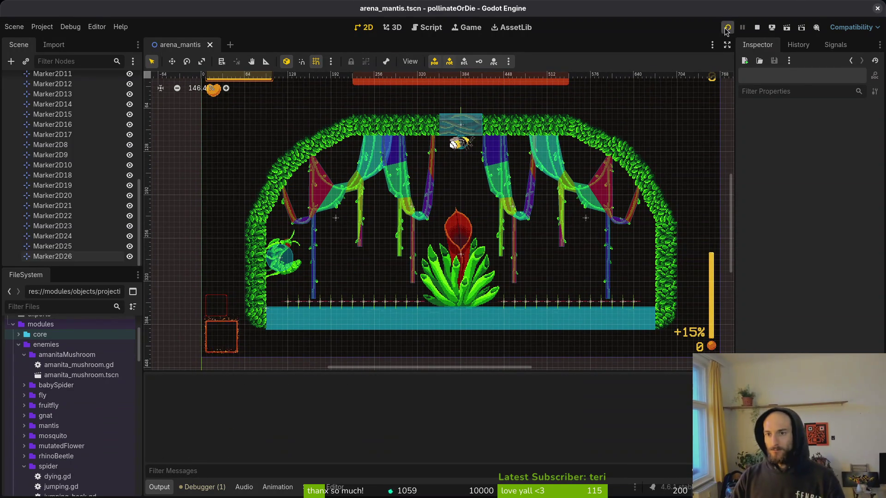
Step: Get past the title screen and launch the mantis boss level from level select
{"action": "key", "text": "Return"}
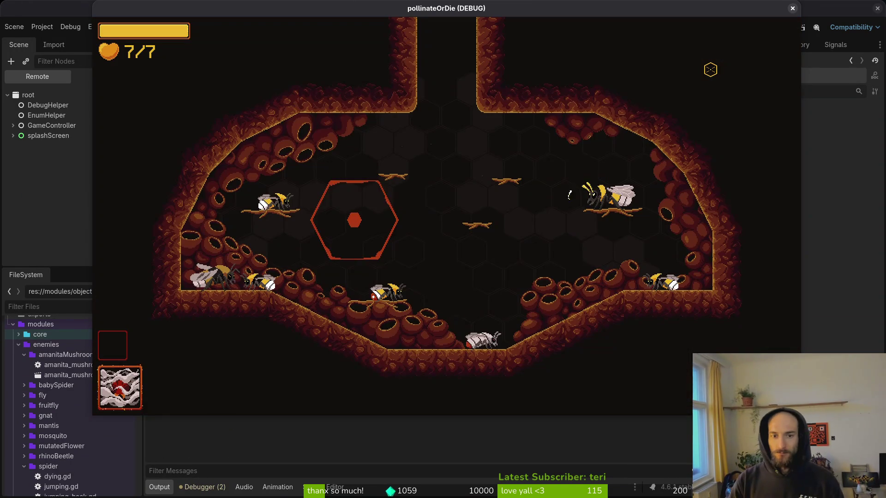
{"action": "key", "text": "F1"}
{"action": "key", "text": "Return"}
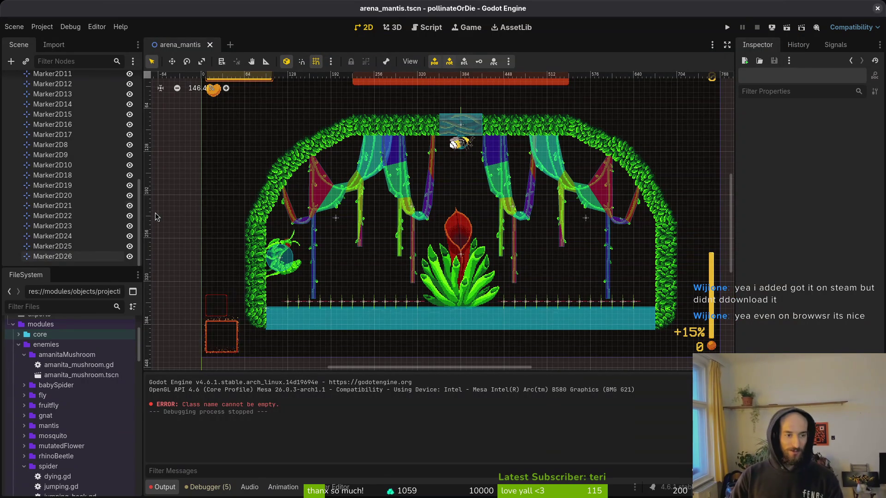
Step: Rename the jumpTargetsLeft node to jumpTargets, then switch to the terminal workspace
{"action": "scroll", "coordinate": [84, 240], "scroll_direction": "up", "scroll_amount": 10}
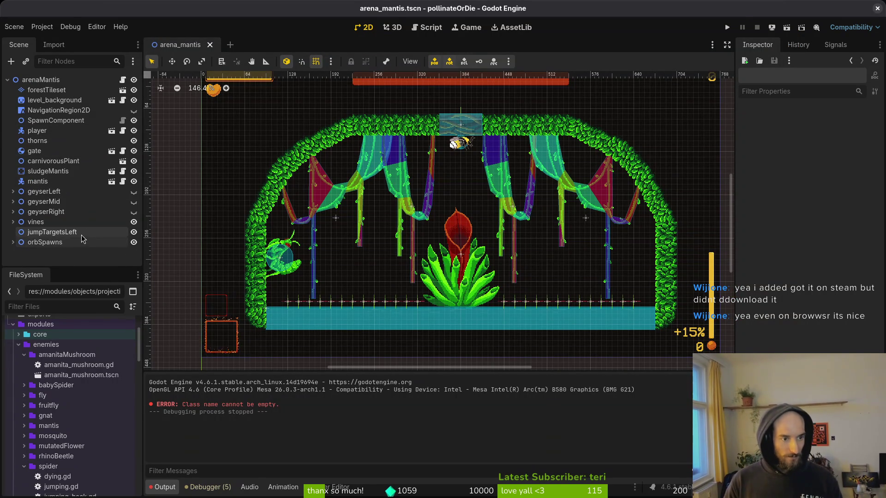
{"action": "left_click", "coordinate": [78, 235]}
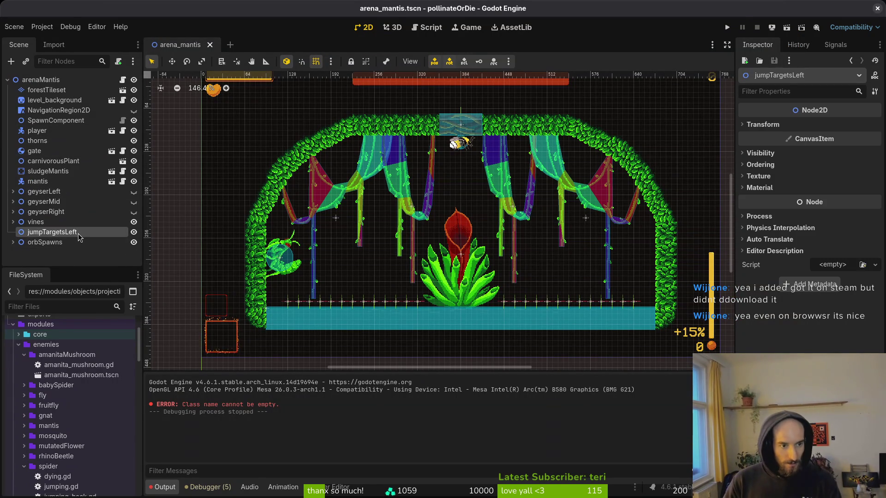
{"action": "double_click", "coordinate": [50, 232]}
{"action": "type", "text": "ju"}
{"action": "type", "text": "ets"}
{"action": "key", "text": "Return"}
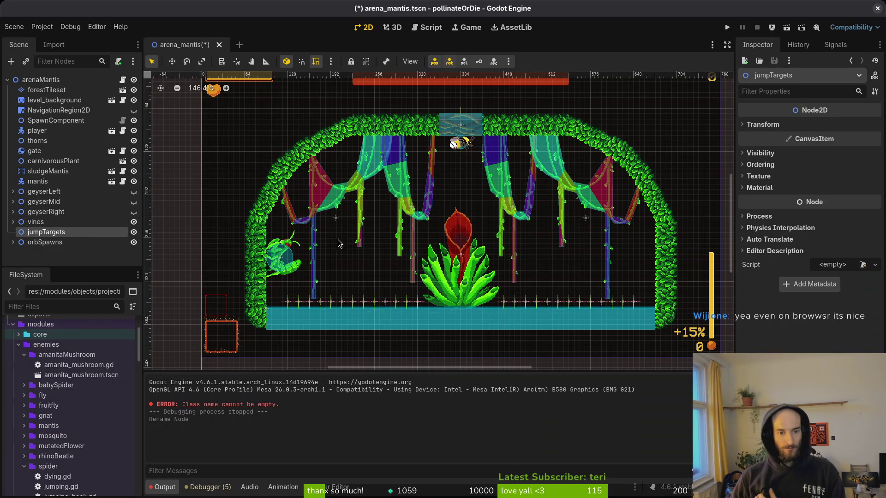
{"action": "key", "text": "super+2"}
{"action": "key", "text": "super+1"}
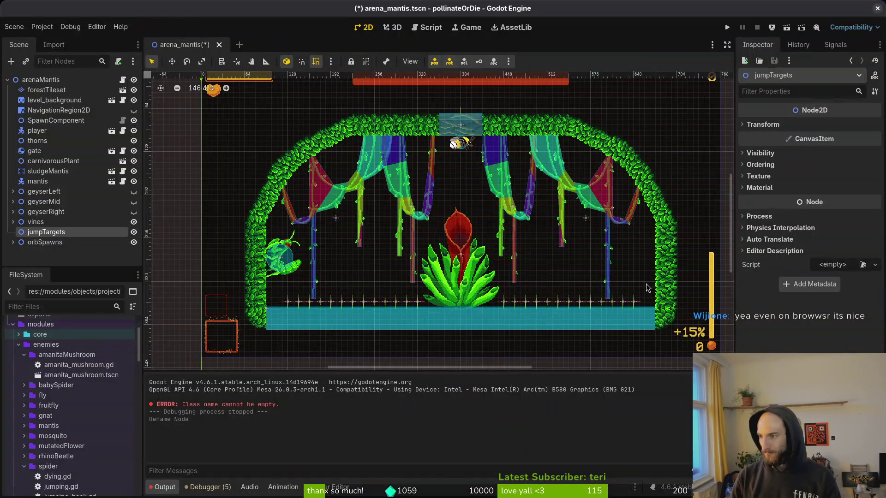
{"action": "key", "text": "super+2"}
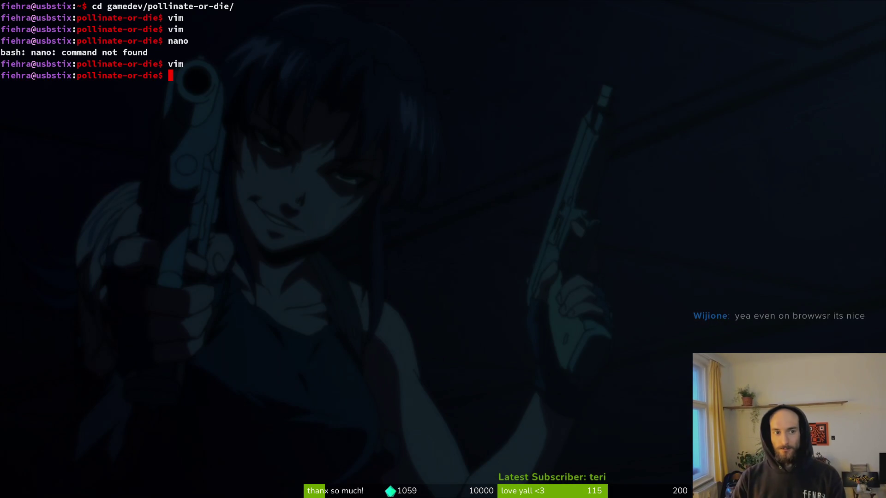
Step: Stage mantis.gd for commit in the tig status view
{"action": "type", "text": "tig status"}
{"action": "key", "text": "Return"}
{"action": "key", "text": "Down"}
{"action": "key", "text": "Down"}
{"action": "key", "text": "Down"}
{"action": "key", "text": "Down"}
{"action": "key", "text": "Return"}
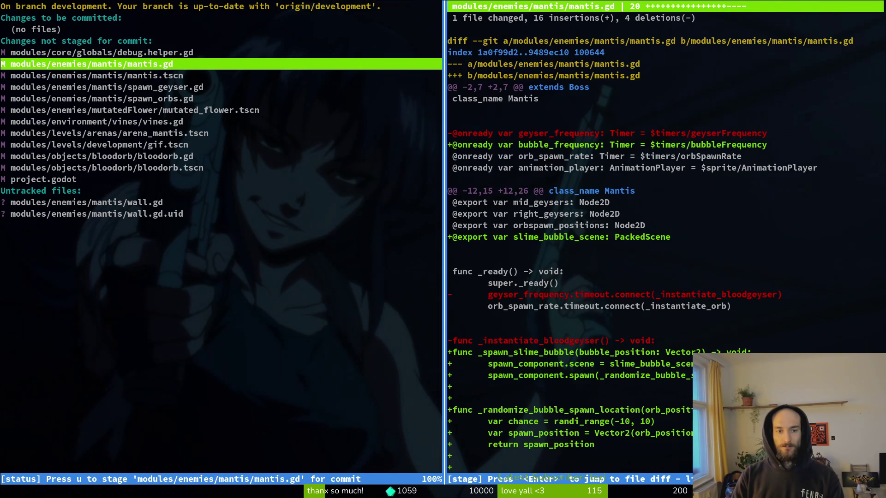
{"action": "key", "text": "u"}
{"action": "key", "text": "q"}
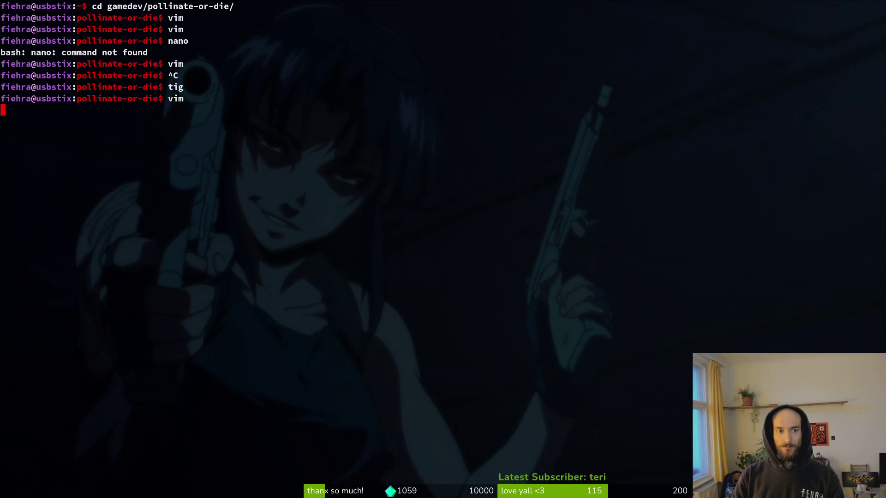
Step: Open mantis.gd in vim and read through the script to review it
{"action": "key", "text": "Return"}
{"action": "type", "text": ":q"}
{"action": "key", "text": "Return"}
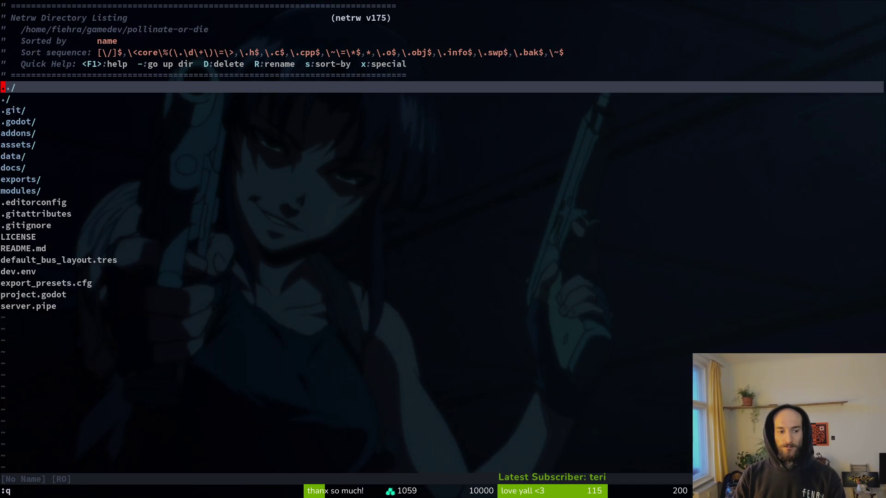
{"action": "key", "text": "ctrl+p"}
{"action": "type", "text": "mant"}
{"action": "key", "text": "Return"}
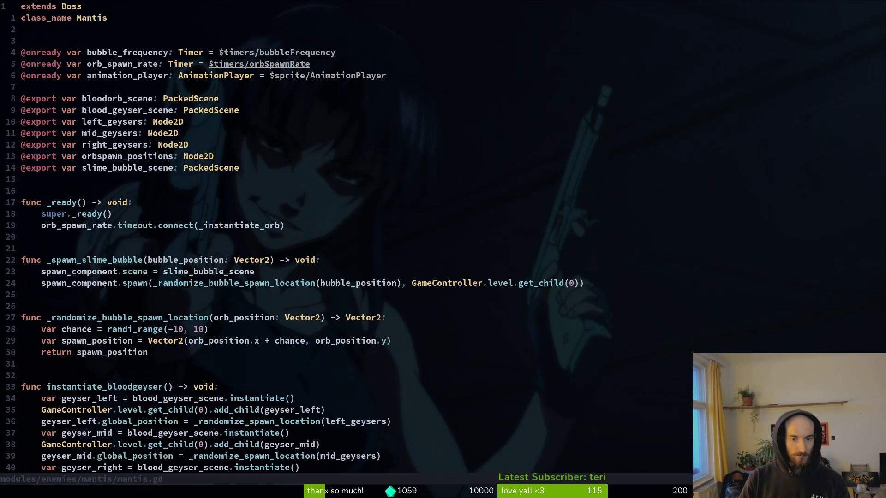
{"action": "key", "text": "braceright"}
{"action": "key", "text": "braceright"}
{"action": "key", "text": "braceright"}
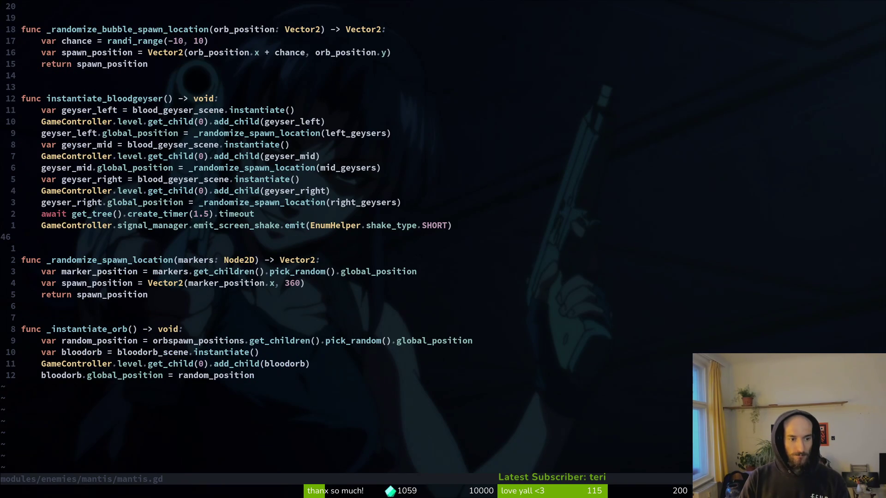
Step: Quit vim and reopen the tig status view
{"action": "type", "text": ":q"}
{"action": "key", "text": "Return"}
{"action": "type", "text": "tig status"}
{"action": "key", "text": "Return"}
{"action": "key", "text": "Down"}
{"action": "key", "text": "Down"}
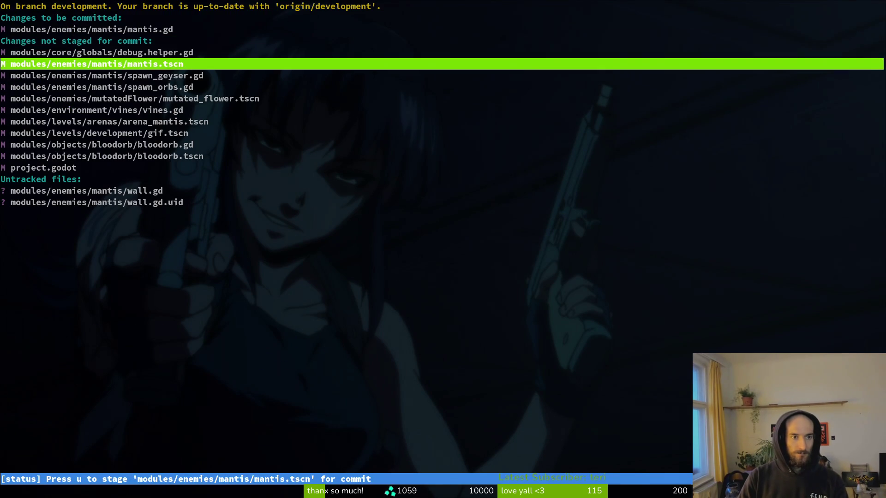
Step: Stage mantis.tscn, spawn_geyser.gd, spawn_orbs.gd, vines.gd, arena_mantis.tscn, bloodorb.gd and bloodorb.tscn, skipping the rest
{"action": "key", "text": "Return"}
{"action": "key", "text": "u"}
{"action": "key", "text": "Down"}
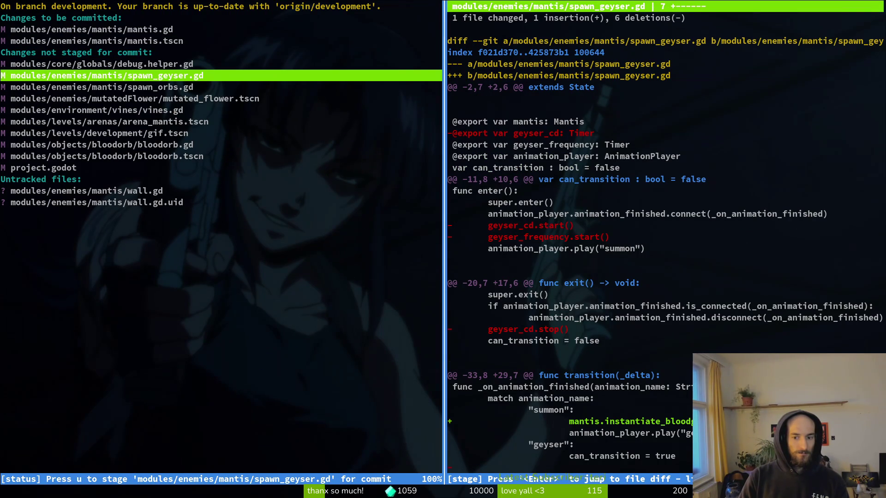
{"action": "key", "text": "u"}
{"action": "key", "text": "Down"}
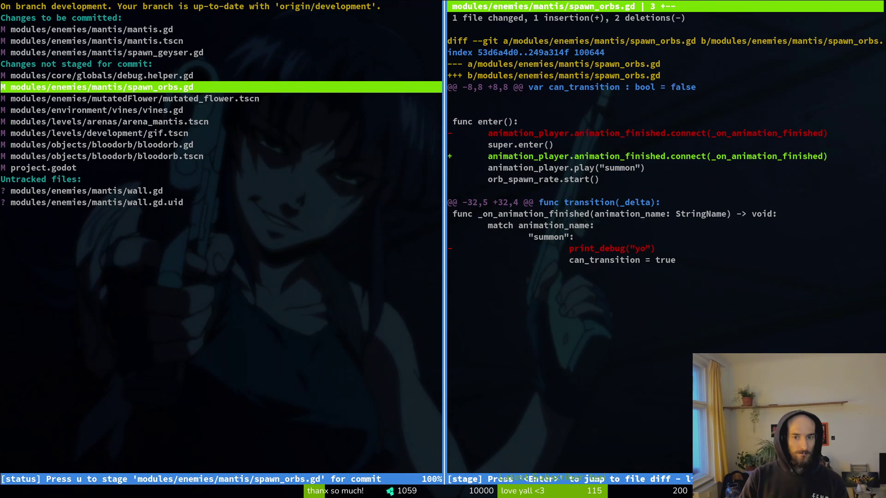
{"action": "key", "text": "u"}
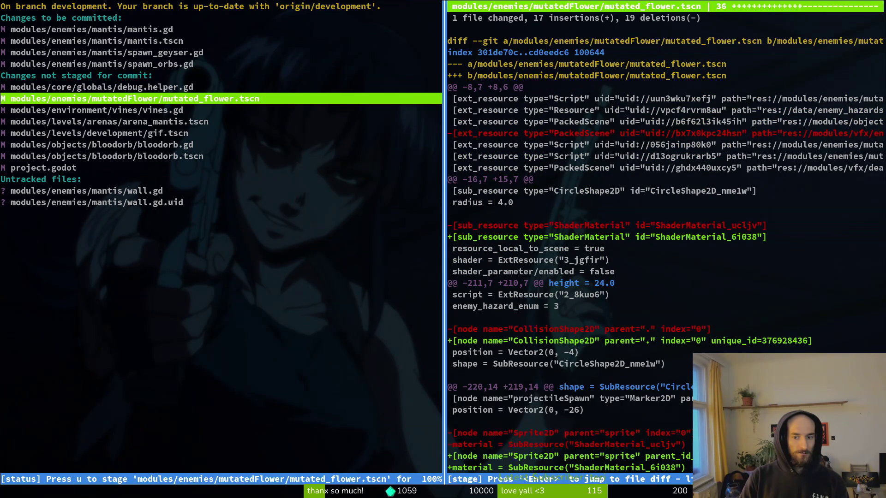
{"action": "key", "text": "Down"}
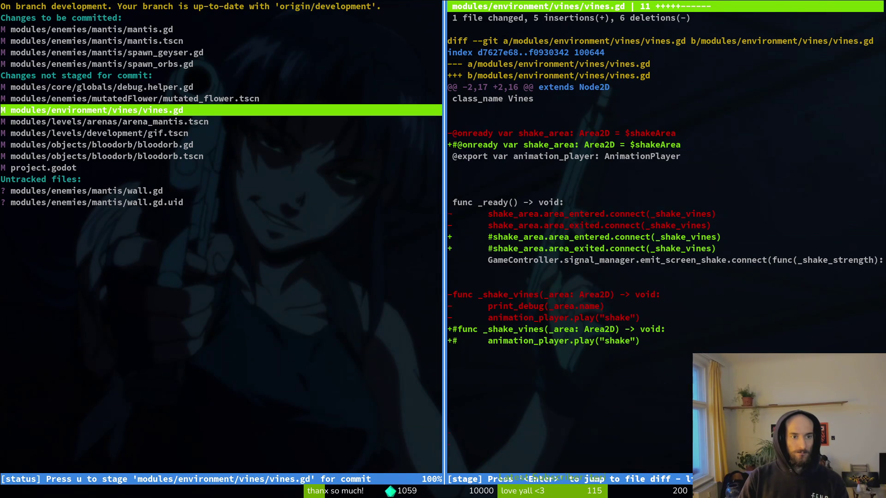
{"action": "key", "text": "u"}
{"action": "key", "text": "u"}
{"action": "key", "text": "Down"}
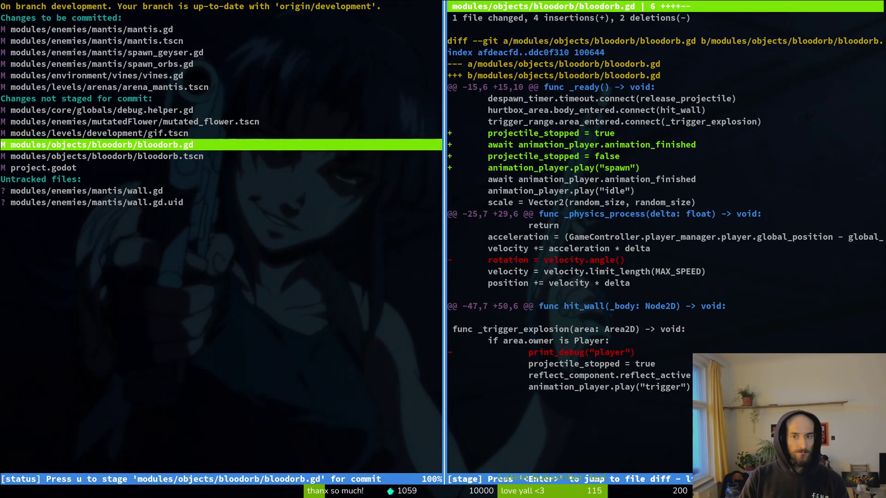
{"action": "key", "text": "u"}
{"action": "key", "text": "Down"}
{"action": "key", "text": "u"}
{"action": "key", "text": "Down"}
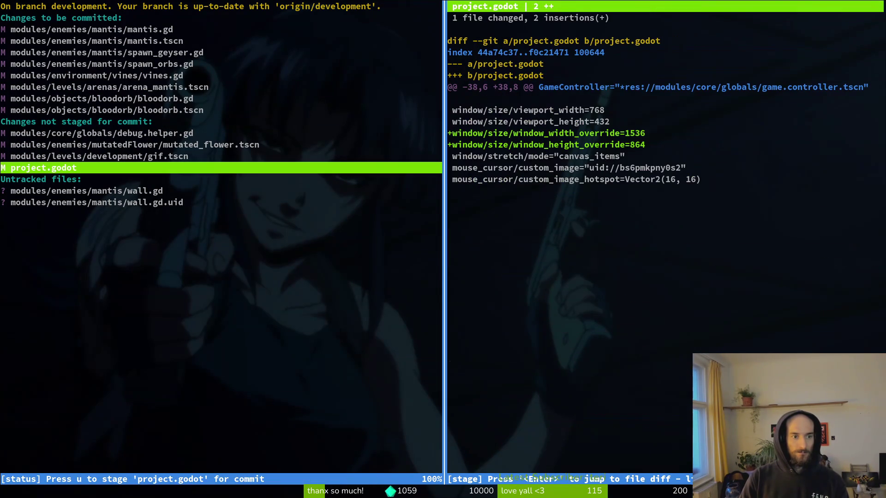
{"action": "key", "text": "Down"}
{"action": "key", "text": "Down"}
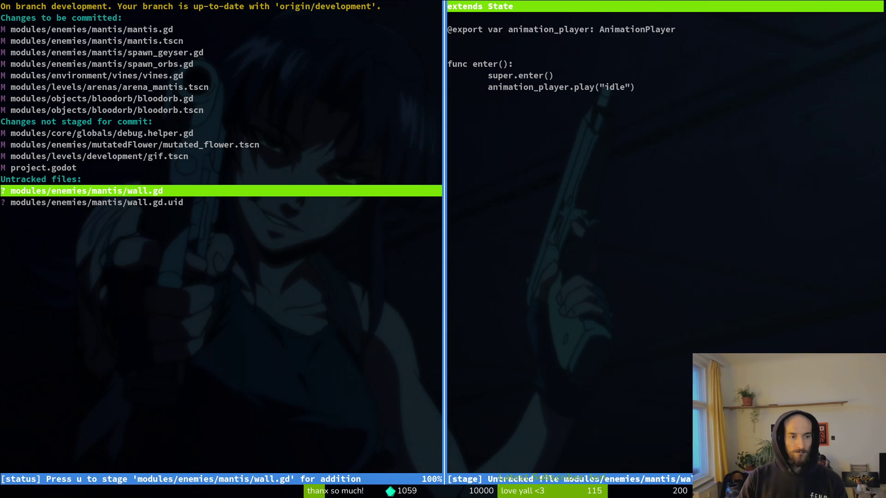
Step: Commit with message "worked more on bloodorb and other mantis mechanics" and recheck remaining changes in tig
{"action": "type", "text": "qgit commit -&"}
{"action": "key", "text": "BackSpace"}
{"action": "key", "text": "BackSpace"}
{"action": "type", "text": "m \"worked more on bloodorb and max"}
{"action": "key", "text": "BackSpace"}
{"action": "key", "text": "BackSpace"}
{"action": "key", "text": "BackSpace"}
{"action": "type", "text": "other mantis mechanics\""}
{"action": "key", "text": "Return"}
{"action": "type", "text": "tig"}
{"action": "key", "text": "Return"}
{"action": "key", "text": "Down"}
{"action": "key", "text": "Down"}
{"action": "key", "text": "Down"}
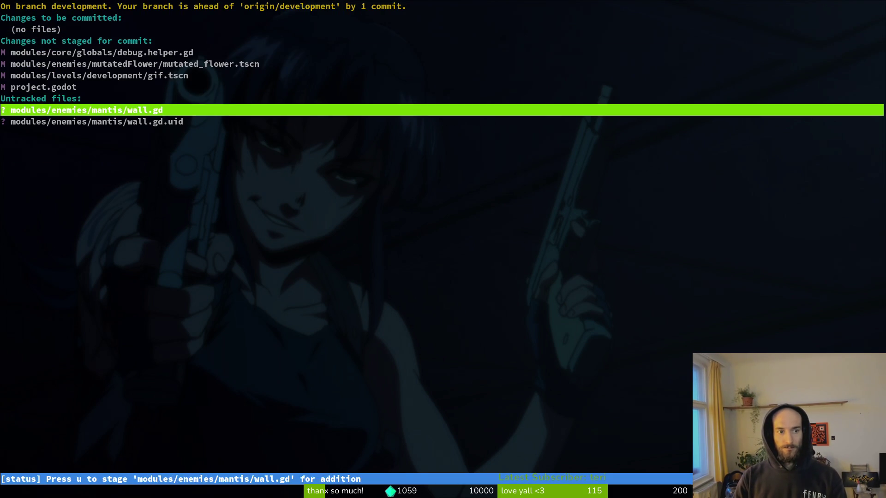
Step: Commit the wall state with message "added mantis wall state"
{"action": "type", "text": "qgit commit -"}
{"action": "key", "text": "BackSpace"}
{"action": "type", "text": "m \"added mantis wall state\""}
{"action": "key", "text": "Return"}
Step: Push both commits to the remote with git push and clear the terminal
{"action": "type", "text": "\"git p"}
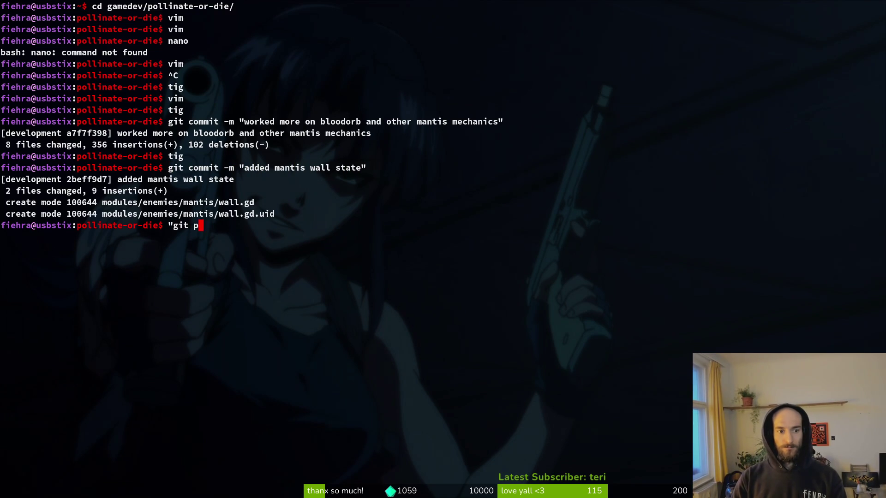
{"action": "key", "text": "BackSpace"}
{"action": "key", "text": "BackSpace"}
{"action": "key", "text": "BackSpace"}
{"action": "type", "text": "git push"}
{"action": "key", "text": "Return"}
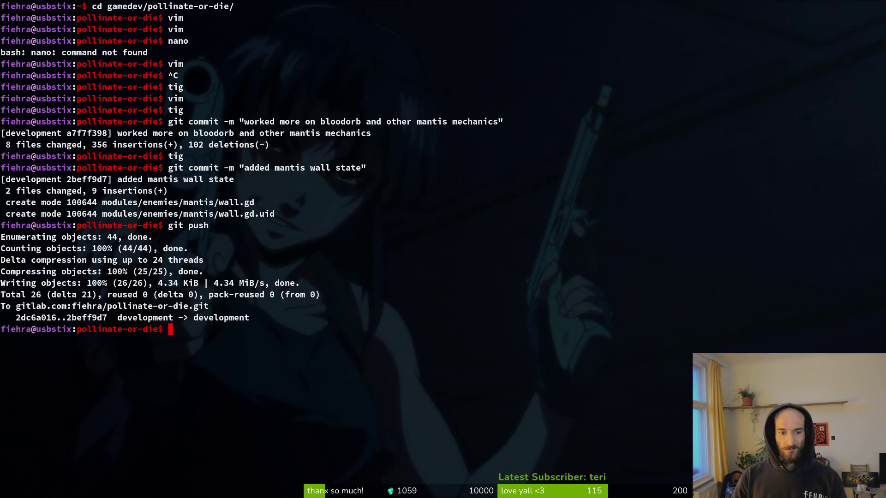
{"action": "key", "text": "ctrl+l"}
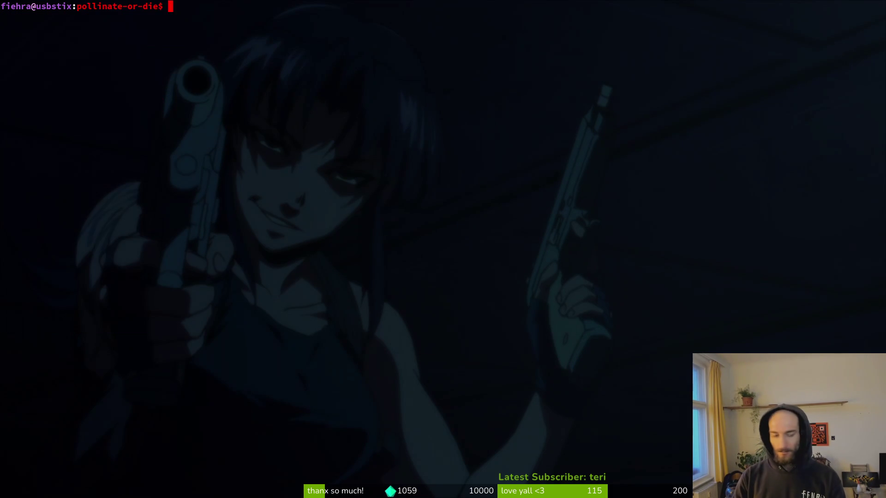
{"action": "key", "text": "alt+Tab"}
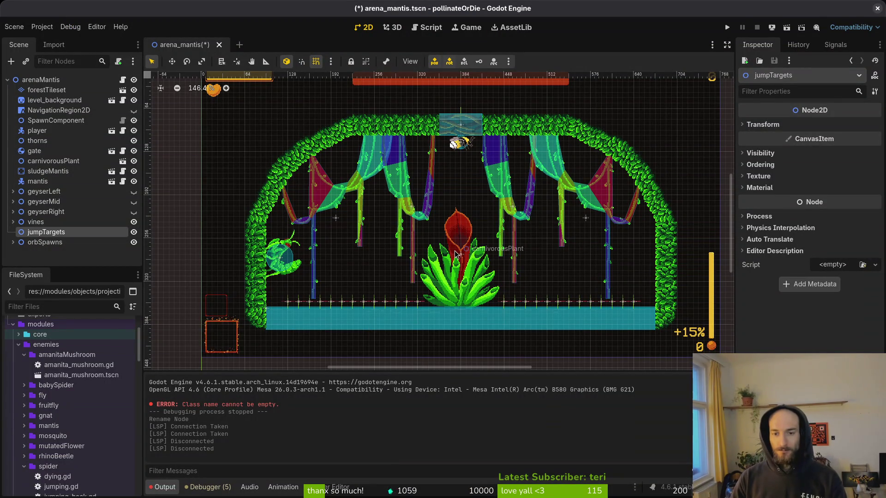
Step: Look over the arena canvas, then save arena_mantis.tscn
{"action": "scroll", "coordinate": [436, 252], "scroll_direction": "right", "scroll_amount": 2}
{"action": "scroll", "coordinate": [430, 256], "scroll_direction": "right", "scroll_amount": 2}
{"action": "scroll", "coordinate": [430, 256], "scroll_direction": "up", "scroll_amount": 2}
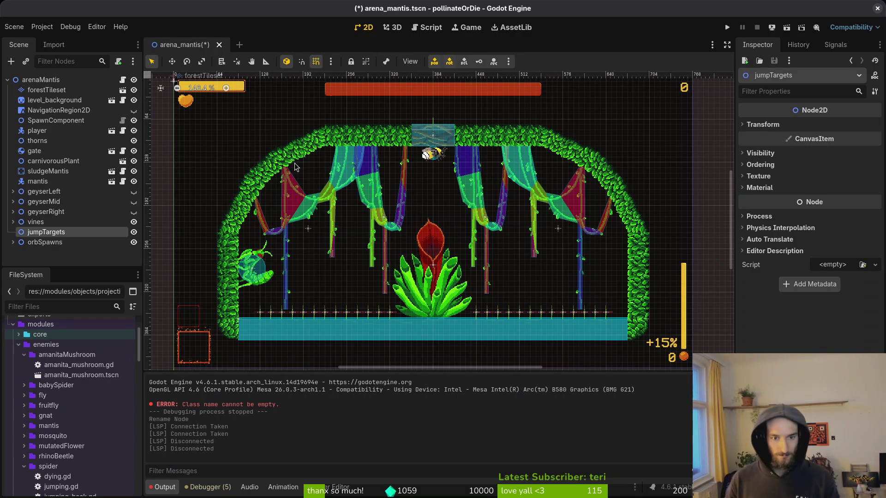
{"action": "key", "text": "ctrl+s"}
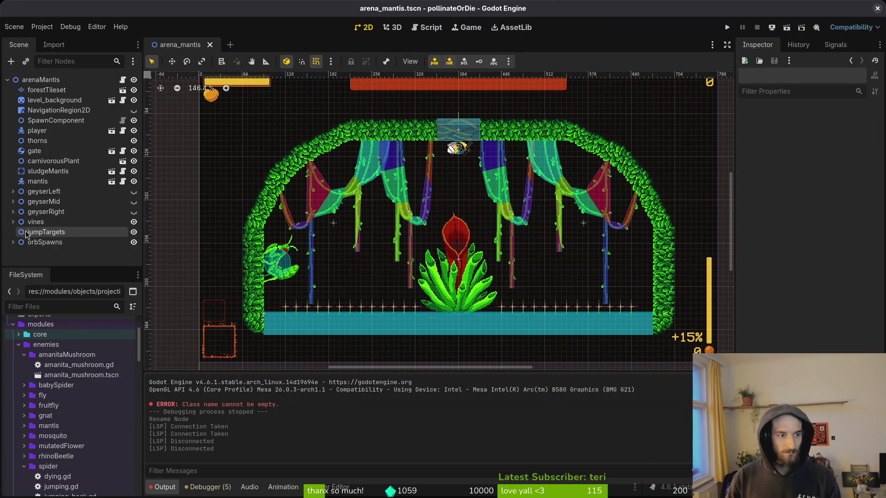
Step: Open mantis.tscn through quick search and expand its finiteStateMachine node to list its states
{"action": "key", "text": "shift+alt+o"}
{"action": "type", "text": "ma"}
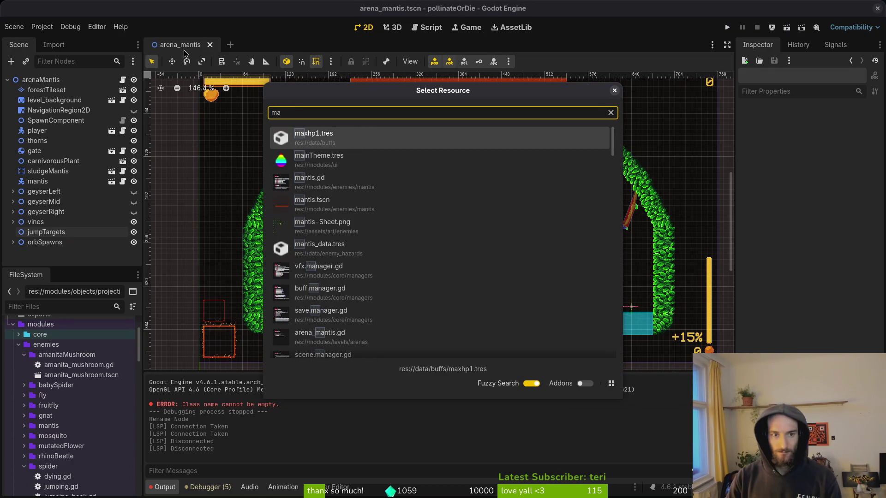
{"action": "type", "text": "ntis.tscn"}
{"action": "key", "text": "Return"}
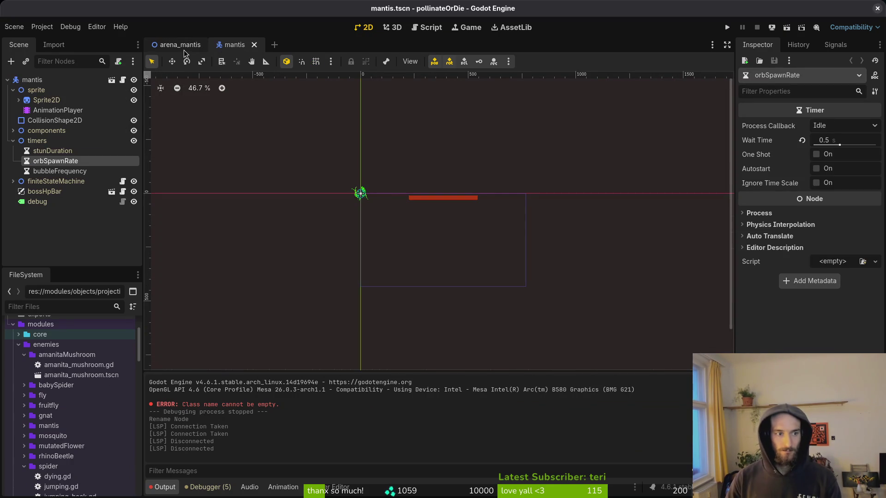
{"action": "left_click", "coordinate": [13, 182]}
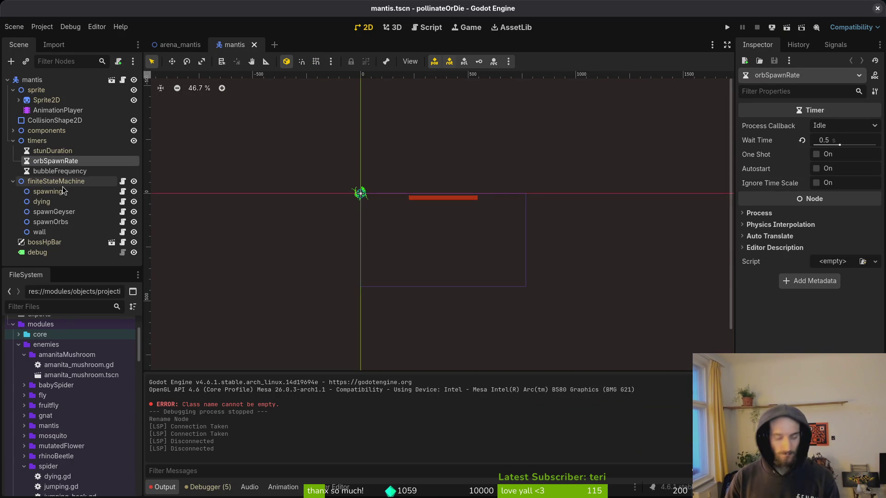